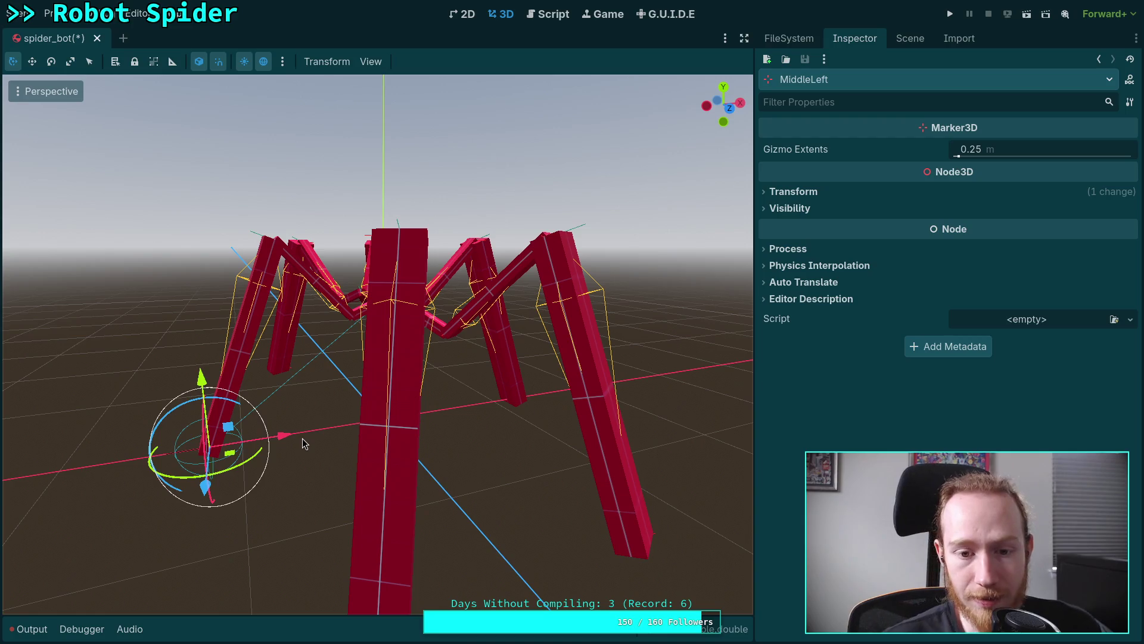
# Orbit above the spider and drag the MiddleLeft target outward so the middle-left leg stretches
pyautogui.moveTo(312, 357); pyautogui.dragTo(469, 381, button='middle')
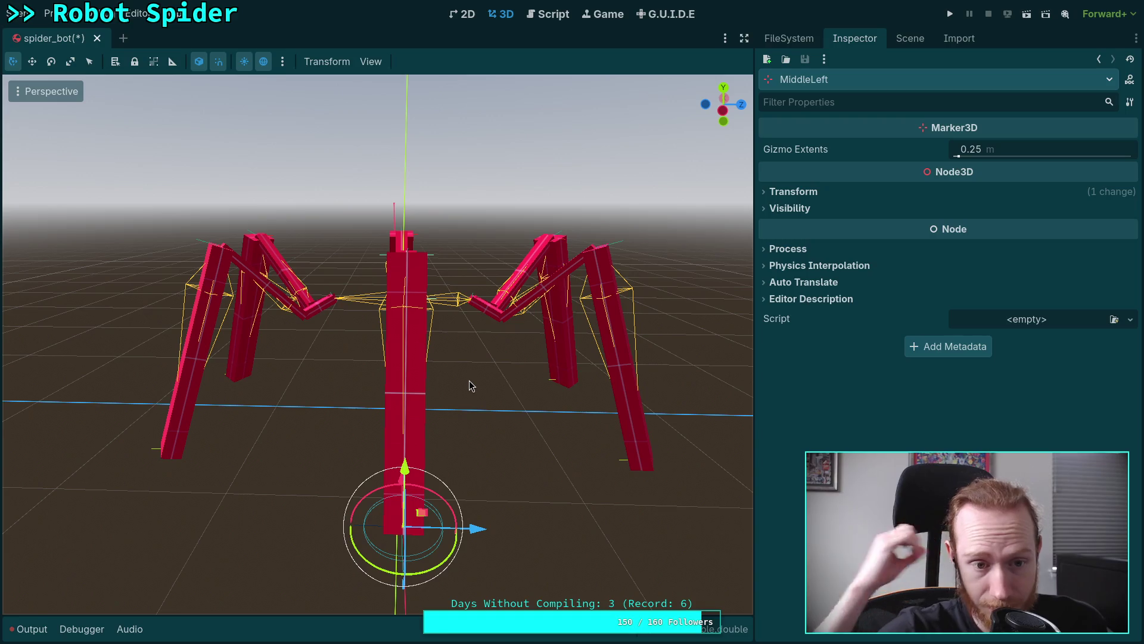
pyautogui.moveTo(471, 386)
pyautogui.mouseDown(button='middle')
pyautogui.moveTo(407, 392)
pyautogui.moveTo(266, 470)
pyautogui.mouseUp(button='middle')
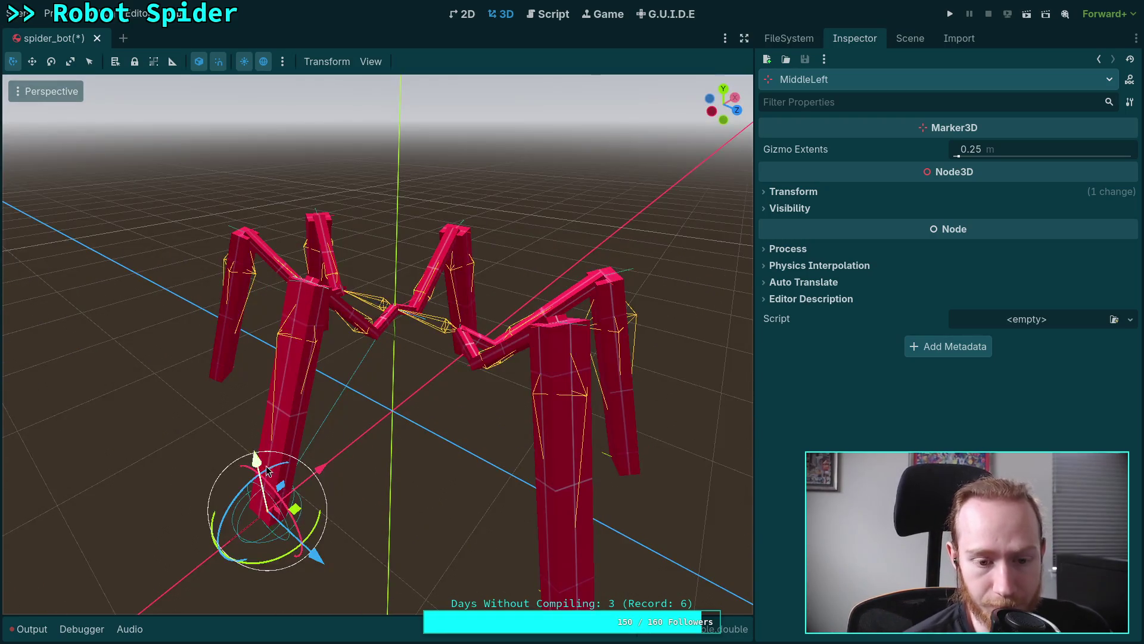
pyautogui.moveTo(296, 513)
pyautogui.mouseDown()
pyautogui.moveTo(209, 429)
pyautogui.moveTo(423, 542)
pyautogui.moveTo(295, 522)
pyautogui.moveTo(208, 467)
pyautogui.moveTo(382, 554)
pyautogui.moveTo(236, 559)
pyautogui.moveTo(204, 510)
pyautogui.moveTo(295, 518)
pyautogui.moveTo(227, 461)
pyautogui.moveTo(266, 511)
pyautogui.moveTo(429, 534)
pyautogui.moveTo(299, 541)
pyautogui.moveTo(291, 512)
pyautogui.moveTo(306, 519)
pyautogui.moveTo(202, 453)
pyautogui.mouseUp()
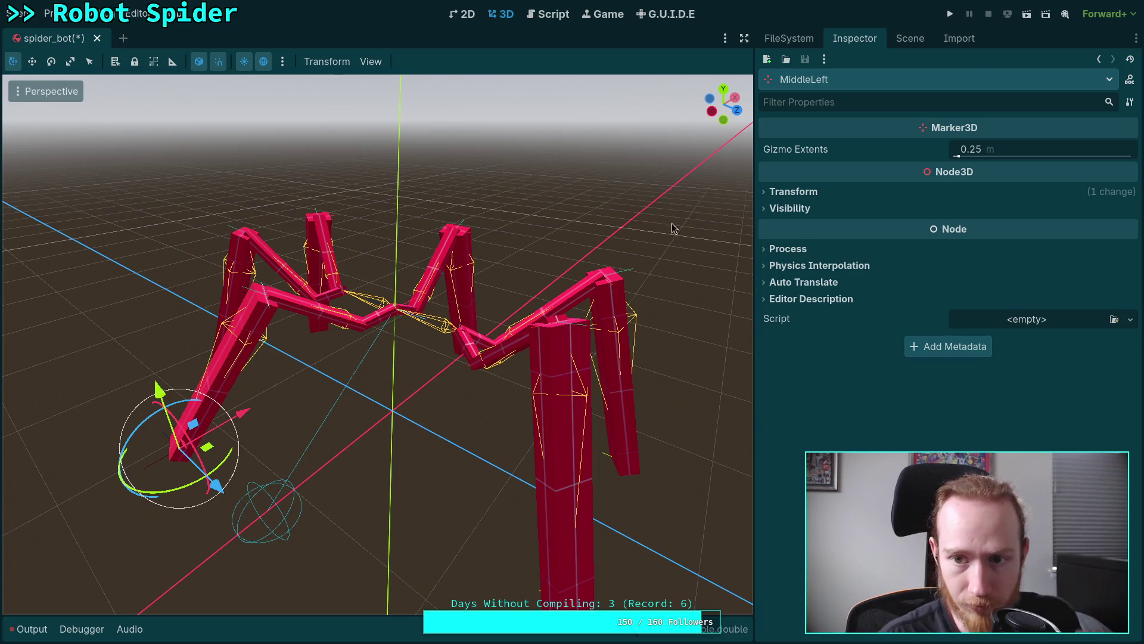
pyautogui.click(899, 45)
# Reset the CCDIK3D solver's Angular Delta Limit to 2.0° and lower Max Iterations to 1
pyautogui.click(845, 116)
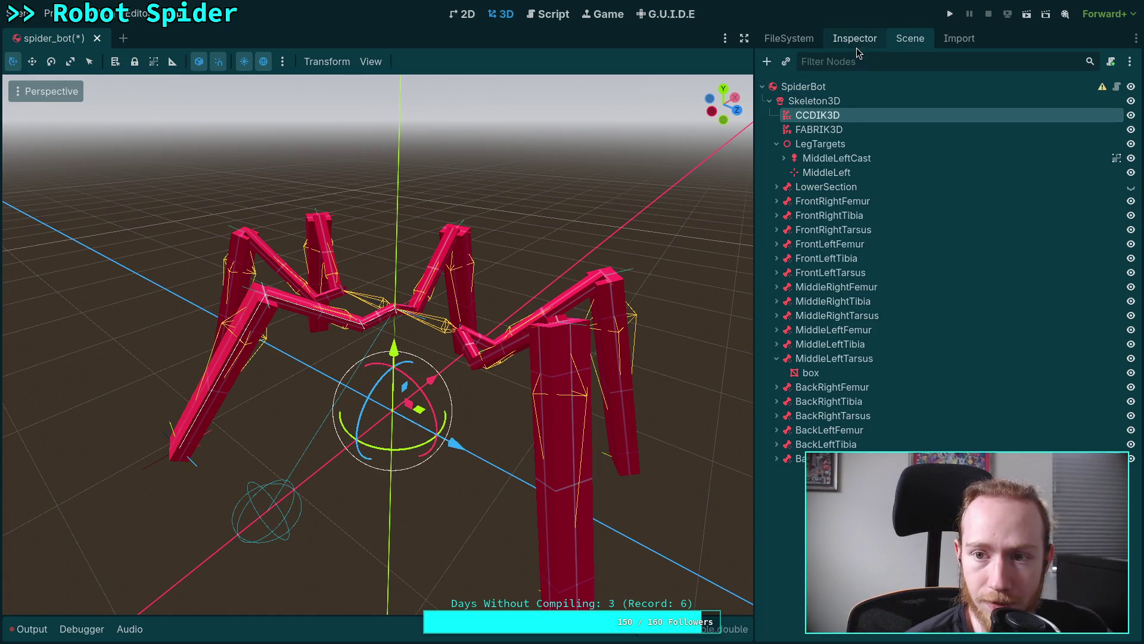
pyautogui.click(855, 47)
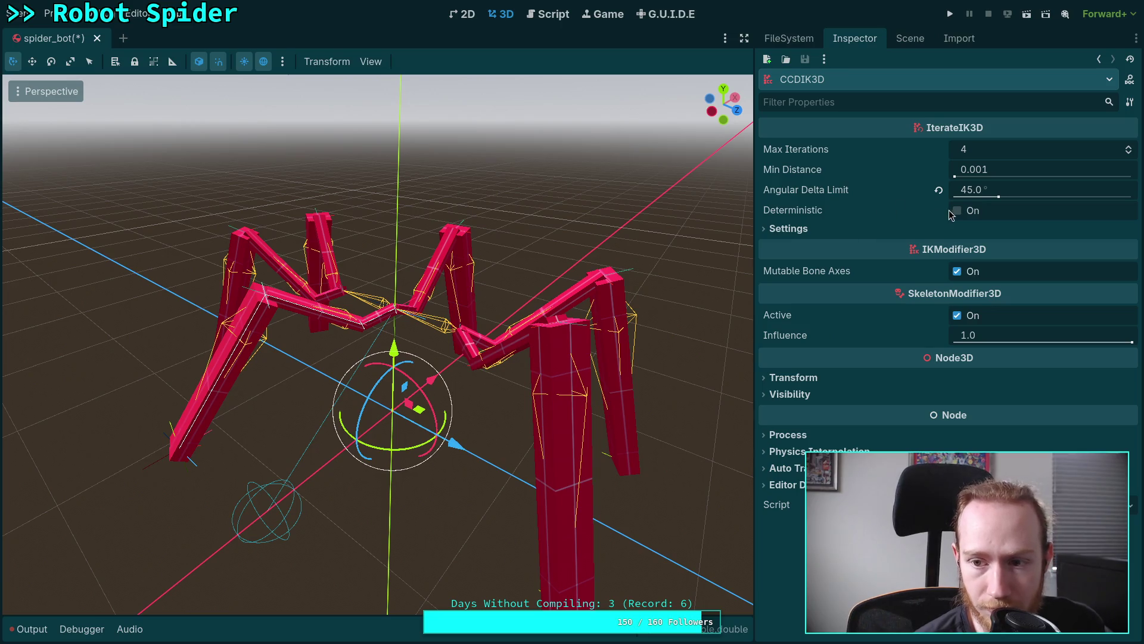
pyautogui.click(939, 191)
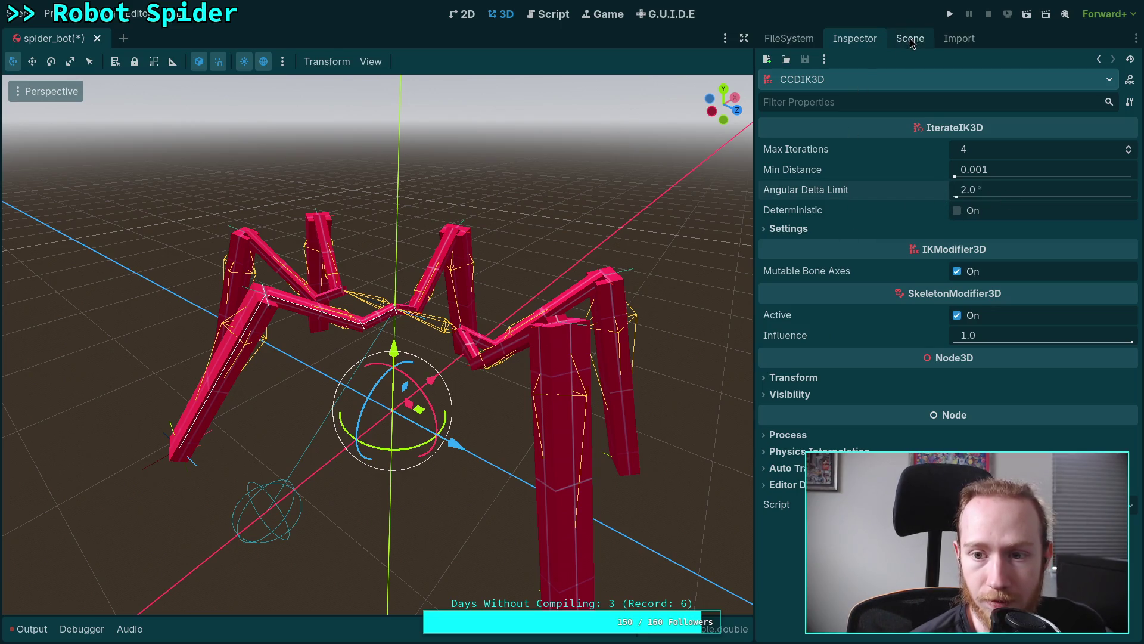
pyautogui.moveTo(819, 185)
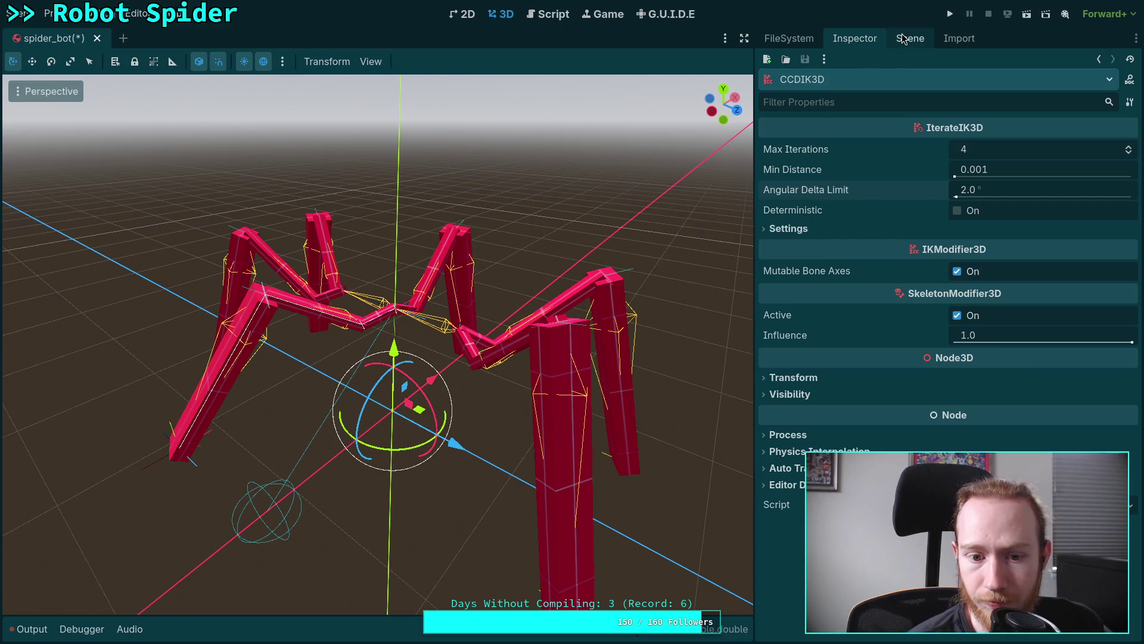
pyautogui.click(1129, 154)
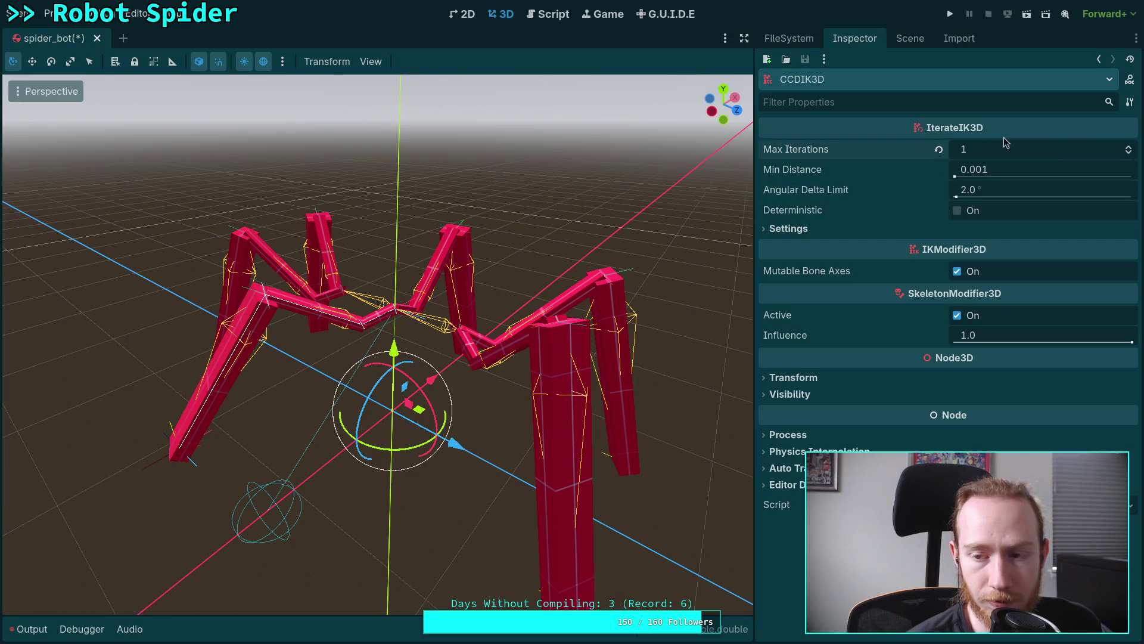
# Select the MiddleLeft target at the leg tip and slide it along Z
pyautogui.click(177, 460)
pyautogui.click(199, 471)
pyautogui.moveTo(221, 490)
pyautogui.mouseDown()
pyautogui.moveTo(357, 544)
pyautogui.moveTo(191, 485)
pyautogui.moveTo(365, 607)
pyautogui.moveTo(236, 537)
pyautogui.moveTo(304, 534)
pyautogui.moveTo(256, 546)
pyautogui.moveTo(345, 488)
pyautogui.mouseUp()
# From a front view, swing the MiddleLeft target back and forth along Z and raise it
pyautogui.moveTo(344, 488)
pyautogui.mouseDown(button='middle')
pyautogui.moveTo(470, 460)
pyautogui.moveTo(441, 486)
pyautogui.mouseUp(button='middle')
pyautogui.moveTo(441, 486)
pyautogui.mouseDown()
pyautogui.moveTo(561, 484)
pyautogui.moveTo(523, 513)
pyautogui.moveTo(493, 509)
pyautogui.mouseUp()
pyautogui.moveTo(577, 488)
pyautogui.mouseDown()
pyautogui.moveTo(340, 525)
pyautogui.moveTo(453, 494)
pyautogui.moveTo(771, 509)
pyautogui.moveTo(358, 528)
pyautogui.moveTo(382, 513)
pyautogui.moveTo(650, 518)
pyautogui.moveTo(230, 522)
pyautogui.moveTo(618, 542)
pyautogui.moveTo(769, 513)
pyautogui.moveTo(685, 500)
pyautogui.moveTo(574, 529)
pyautogui.moveTo(360, 530)
pyautogui.moveTo(234, 515)
pyautogui.moveTo(408, 509)
pyautogui.mouseUp()
pyautogui.moveTo(344, 420)
pyautogui.mouseDown()
pyautogui.moveTo(335, 325)
pyautogui.moveTo(338, 447)
pyautogui.moveTo(339, 428)
pyautogui.mouseUp()
pyautogui.moveTo(451, 486); pyautogui.dragTo(500, 505)
# Change the CCDIK3D solver's Max Iterations, then move the MiddleLeft target to watch the leg
pyautogui.click(910, 39)
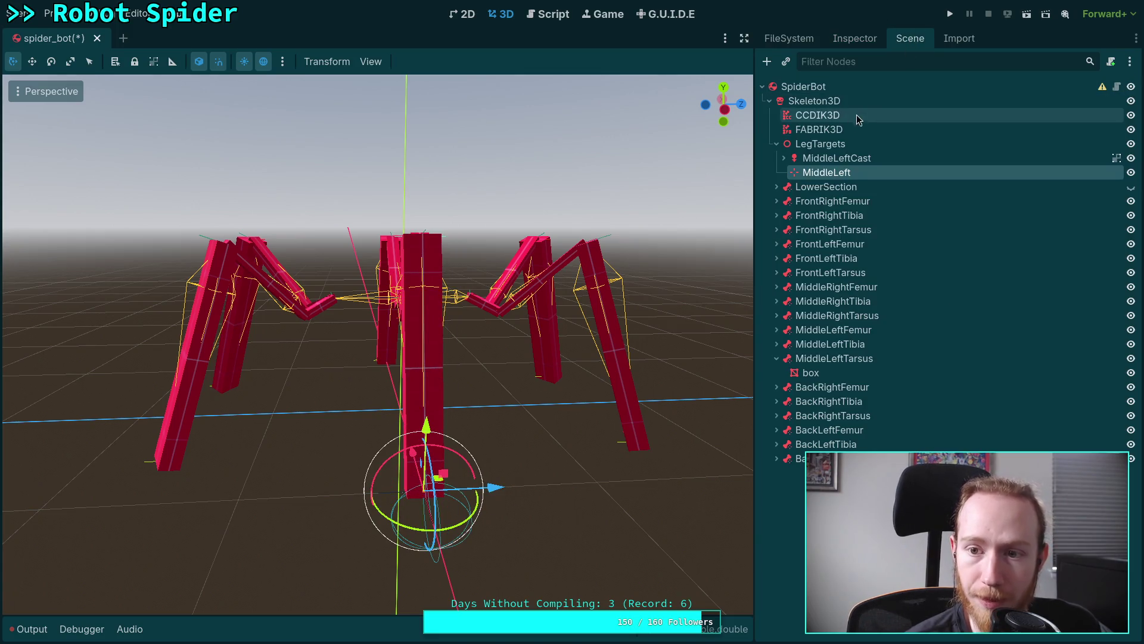
pyautogui.click(845, 128)
pyautogui.click(831, 115)
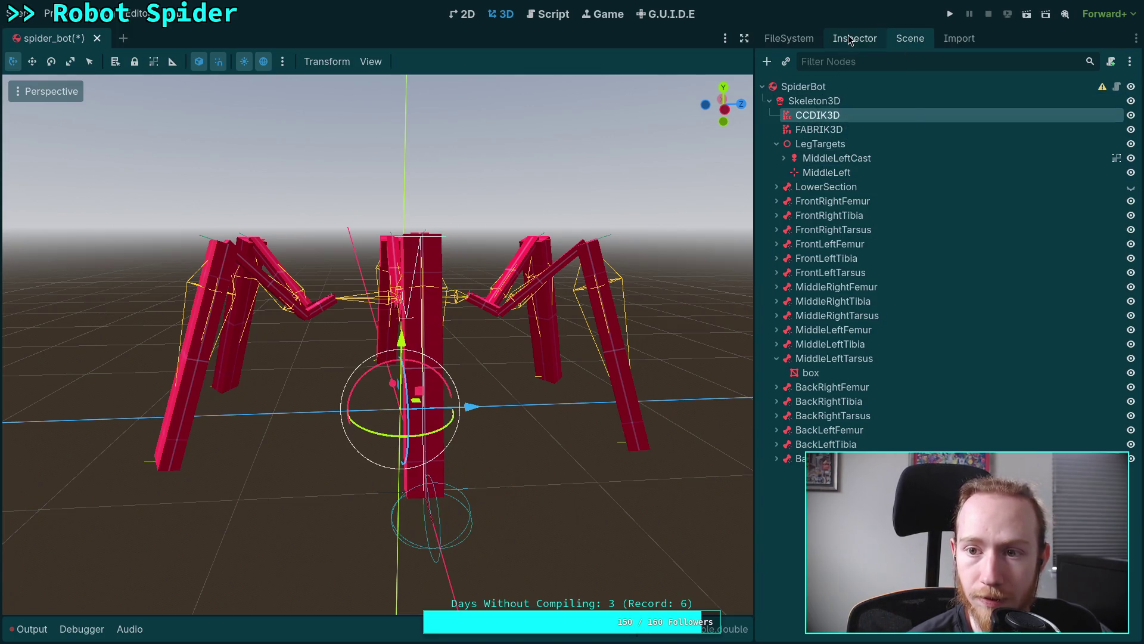
pyautogui.click(855, 39)
pyautogui.click(1130, 147)
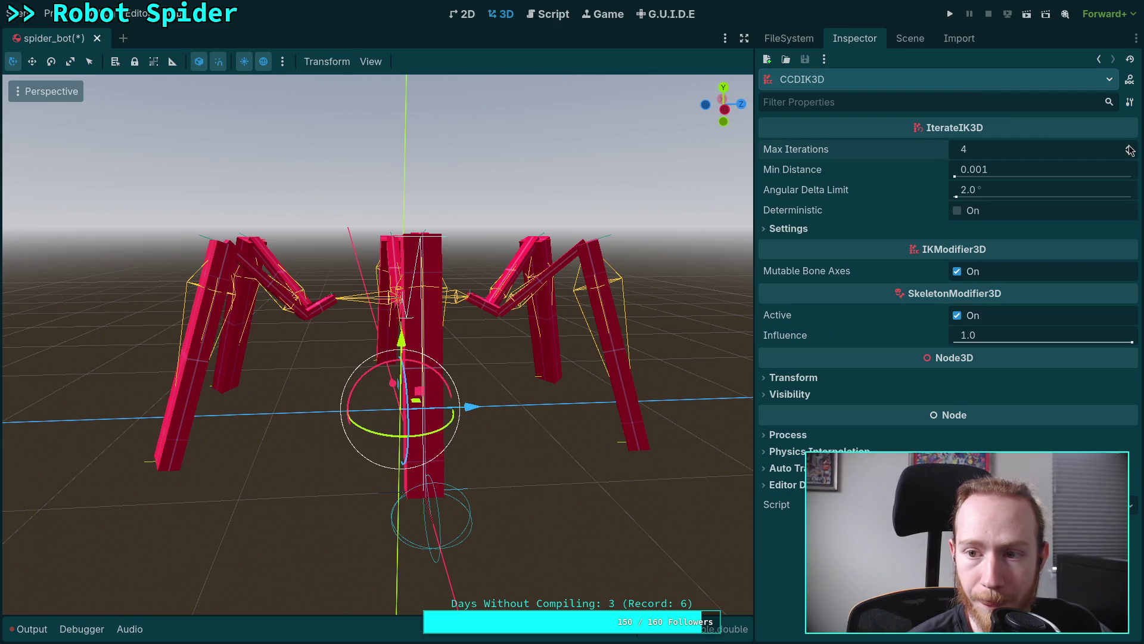
pyautogui.moveTo(589, 224); pyautogui.dragTo(372, 382, button='middle')
pyautogui.click(360, 505)
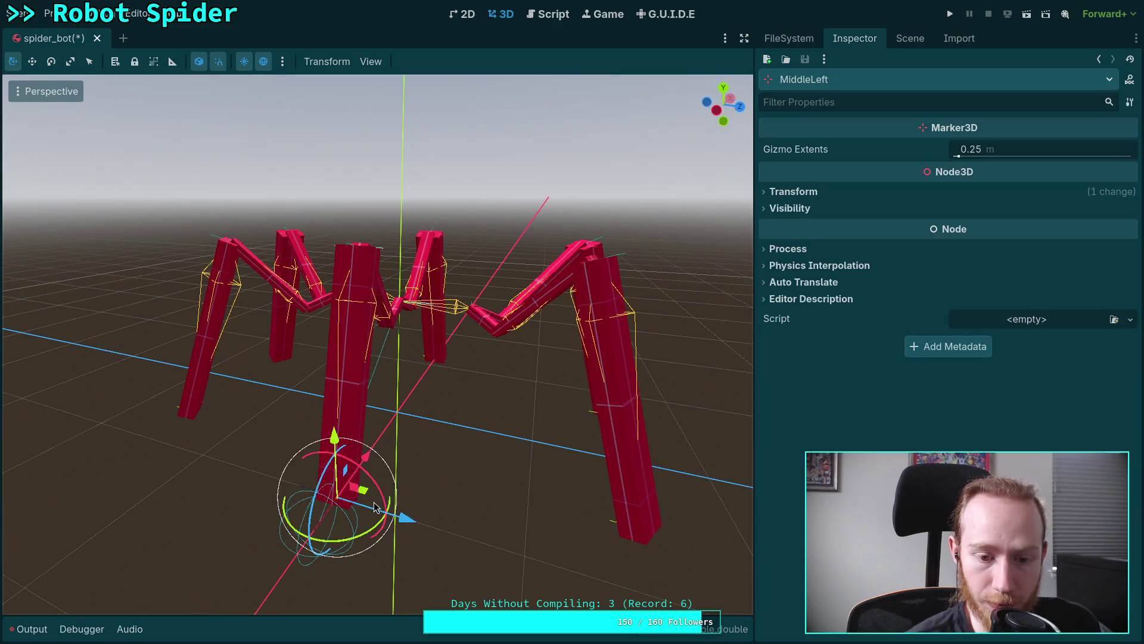
pyautogui.moveTo(360, 505); pyautogui.dragTo(522, 475, button='middle')
pyautogui.moveTo(522, 476)
pyautogui.mouseDown()
pyautogui.moveTo(728, 448)
pyautogui.moveTo(314, 486)
pyautogui.moveTo(262, 480)
pyautogui.moveTo(777, 440)
pyautogui.moveTo(656, 463)
pyautogui.moveTo(435, 479)
pyautogui.moveTo(581, 467)
pyautogui.moveTo(518, 480)
pyautogui.mouseUp()
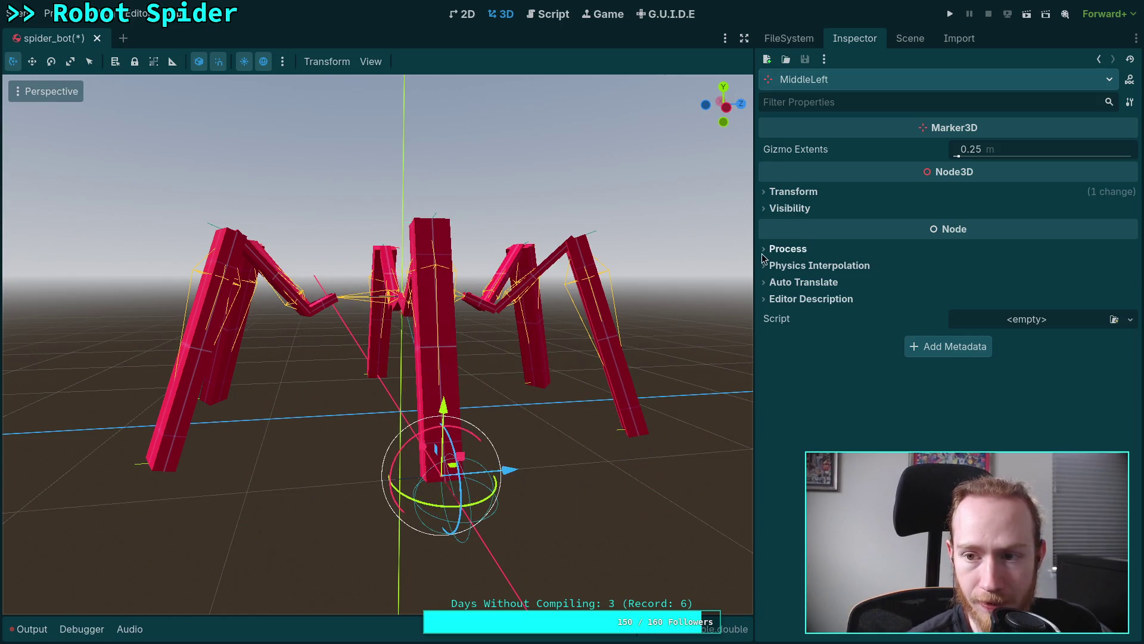
# Set the CCDIK3D Max Iterations to 2, then pull the MiddleLeft target out along Z
pyautogui.click(910, 38)
pyautogui.click(834, 108)
pyautogui.click(856, 39)
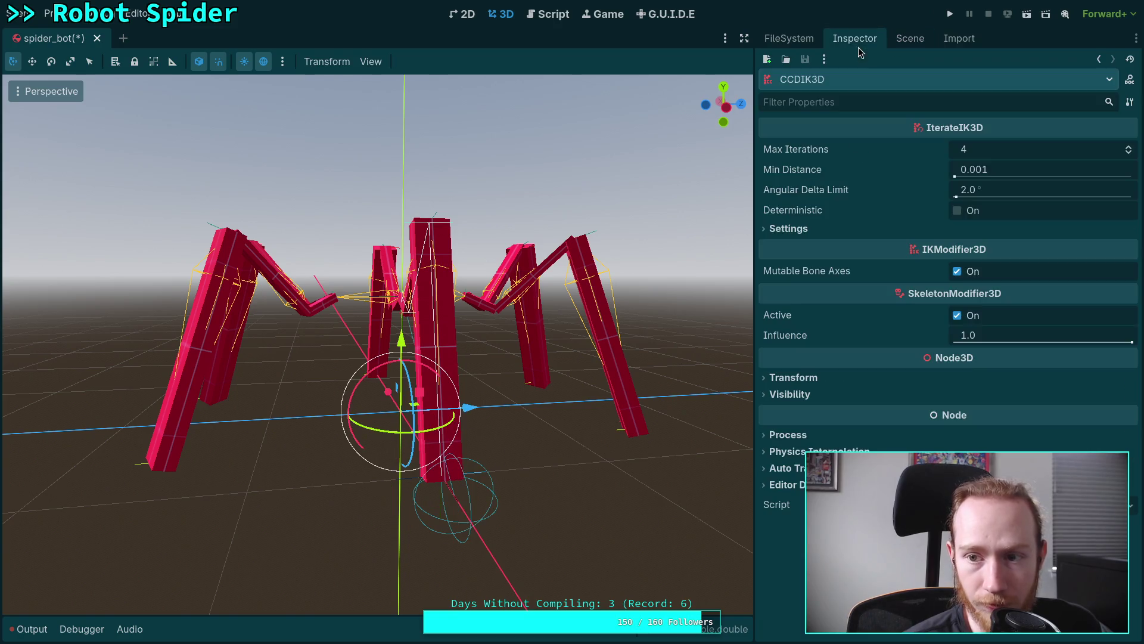
pyautogui.moveTo(881, 142)
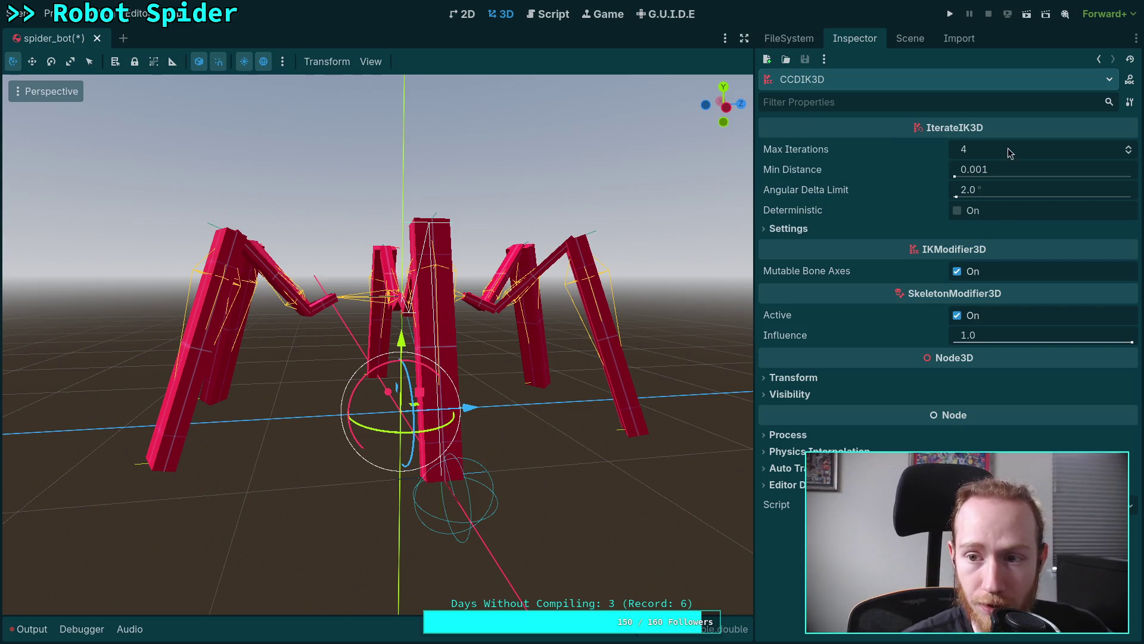
pyautogui.doubleClick(1128, 156)
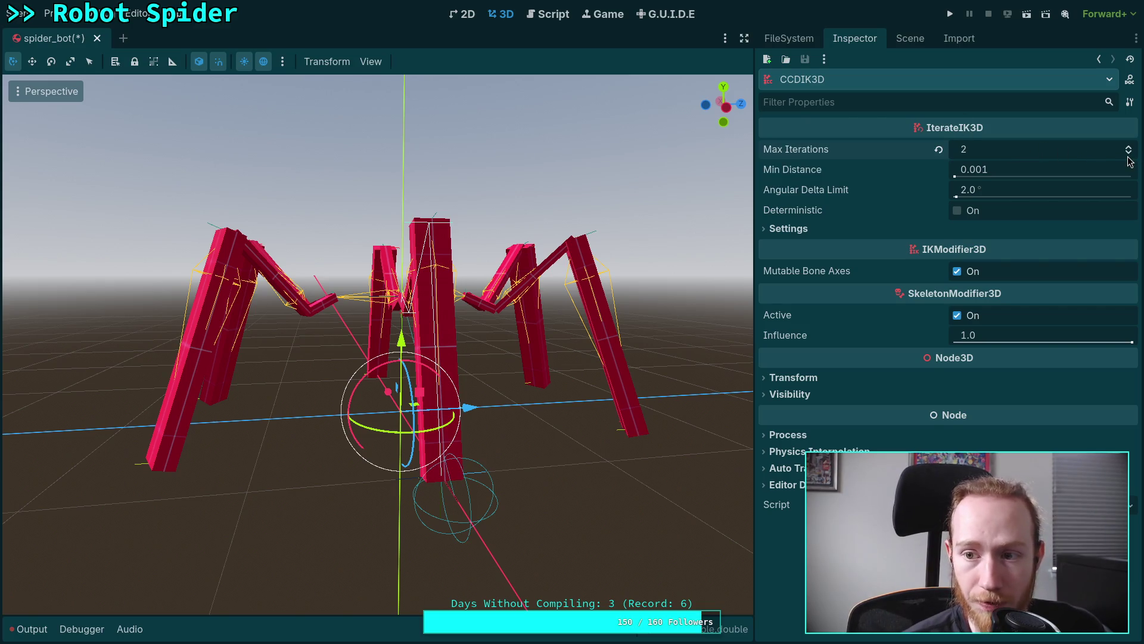
pyautogui.moveTo(590, 404)
pyautogui.mouseDown(button='middle')
pyautogui.moveTo(514, 457)
pyautogui.moveTo(484, 411)
pyautogui.moveTo(329, 516)
pyautogui.moveTo(535, 444)
pyautogui.mouseUp(button='middle')
pyautogui.click(340, 518)
pyautogui.click(321, 516)
pyautogui.moveTo(535, 444)
pyautogui.mouseDown()
pyautogui.moveTo(725, 438)
pyautogui.moveTo(433, 505)
pyautogui.moveTo(585, 513)
pyautogui.moveTo(249, 524)
pyautogui.moveTo(656, 465)
pyautogui.moveTo(322, 529)
pyautogui.moveTo(631, 503)
pyautogui.moveTo(686, 509)
pyautogui.moveTo(358, 549)
pyautogui.moveTo(681, 526)
pyautogui.moveTo(382, 559)
pyautogui.moveTo(462, 554)
pyautogui.moveTo(773, 502)
pyautogui.moveTo(588, 546)
pyautogui.moveTo(417, 557)
pyautogui.moveTo(554, 537)
pyautogui.moveTo(385, 551)
pyautogui.moveTo(695, 526)
pyautogui.moveTo(320, 567)
pyautogui.moveTo(667, 531)
pyautogui.moveTo(560, 559)
pyautogui.moveTo(534, 551)
pyautogui.mouseUp()
# Move the MiddleLeft target along X and across the ground plane from side and top angles
pyautogui.moveTo(534, 552)
pyautogui.mouseDown(button='middle')
pyautogui.moveTo(610, 488)
pyautogui.moveTo(451, 398)
pyautogui.mouseUp(button='middle')
pyautogui.moveTo(477, 416); pyautogui.dragTo(466, 419)
pyautogui.moveTo(548, 431); pyautogui.dragTo(276, 474, button='middle')
pyautogui.moveTo(264, 478)
pyautogui.mouseDown()
pyautogui.moveTo(280, 413)
pyautogui.moveTo(259, 514)
pyautogui.moveTo(231, 383)
pyautogui.moveTo(228, 450)
pyautogui.moveTo(254, 467)
pyautogui.moveTo(252, 458)
pyautogui.moveTo(262, 488)
pyautogui.mouseUp()
pyautogui.moveTo(263, 488); pyautogui.dragTo(480, 468, button='middle')
pyautogui.moveTo(480, 468)
pyautogui.mouseDown()
pyautogui.moveTo(164, 464)
pyautogui.moveTo(473, 481)
pyautogui.mouseUp()
# Push the MiddleLeft target along Z, then slide it left along X beside the body
pyautogui.moveTo(473, 481); pyautogui.dragTo(285, 554, button='middle')
pyautogui.moveTo(285, 554); pyautogui.dragTo(178, 412)
pyautogui.moveTo(179, 411)
pyautogui.mouseDown(button='middle')
pyautogui.moveTo(433, 382)
pyautogui.moveTo(495, 389)
pyautogui.moveTo(461, 407)
pyautogui.mouseUp(button='middle')
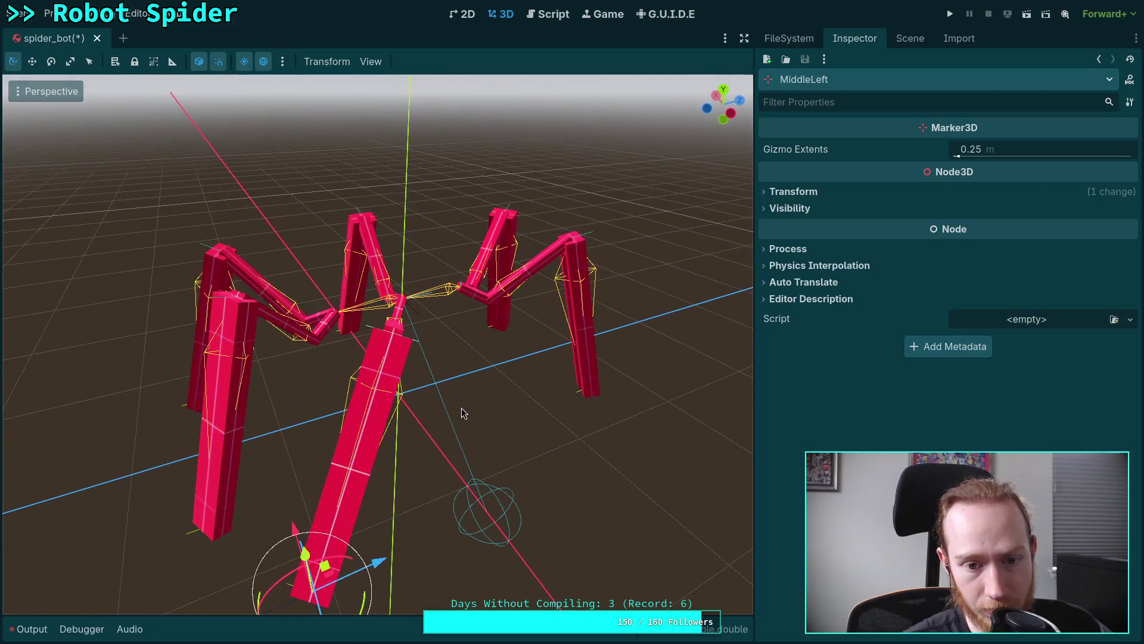
pyautogui.moveTo(393, 556)
pyautogui.mouseDown()
pyautogui.moveTo(498, 492)
pyautogui.moveTo(429, 542)
pyautogui.moveTo(588, 551)
pyautogui.mouseUp()
pyautogui.moveTo(587, 551)
pyautogui.mouseDown(button='middle')
pyautogui.moveTo(571, 513)
pyautogui.moveTo(552, 527)
pyautogui.moveTo(572, 548)
pyautogui.mouseUp(button='middle')
pyautogui.moveTo(572, 548); pyautogui.dragTo(433, 551)
pyautogui.moveTo(433, 552)
pyautogui.mouseDown(button='middle')
pyautogui.moveTo(309, 544)
pyautogui.moveTo(314, 405)
pyautogui.mouseUp(button='middle')
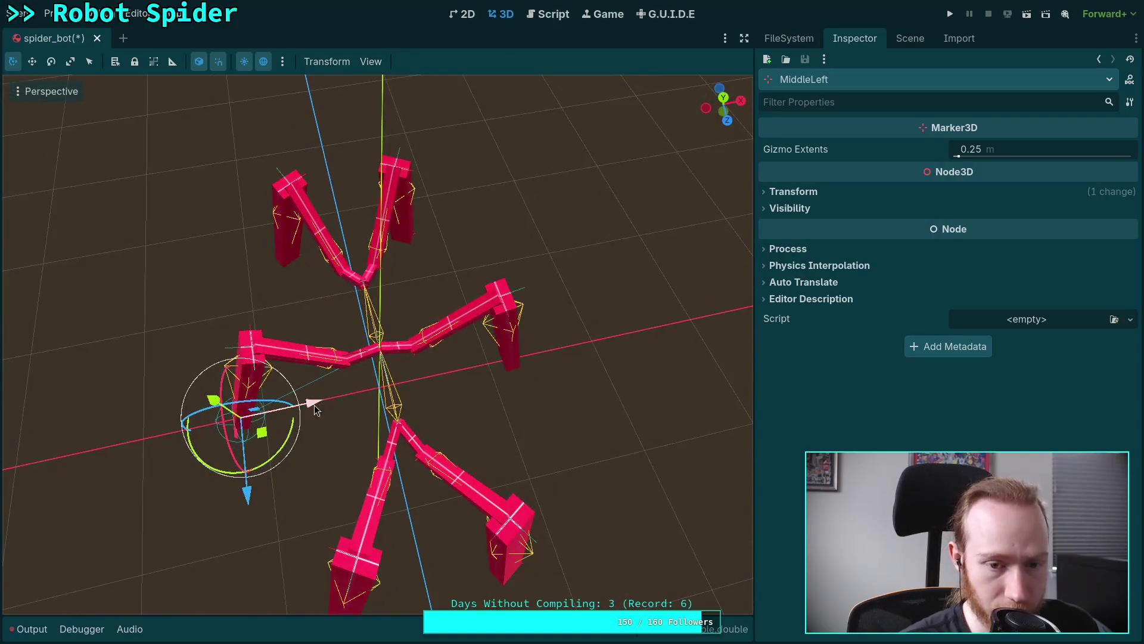
# In top orthographic view, drag the MiddleLeft target along Z, then return to perspective
pyautogui.click(724, 103)
pyautogui.moveTo(238, 388)
pyautogui.mouseDown()
pyautogui.moveTo(247, 277)
pyautogui.moveTo(231, 384)
pyautogui.moveTo(270, 281)
pyautogui.moveTo(248, 244)
pyautogui.moveTo(223, 373)
pyautogui.moveTo(232, 385)
pyautogui.mouseUp()
pyautogui.moveTo(217, 446)
pyautogui.mouseDown()
pyautogui.moveTo(216, 316)
pyautogui.moveTo(215, 563)
pyautogui.moveTo(215, 256)
pyautogui.moveTo(215, 396)
pyautogui.moveTo(223, 447)
pyautogui.moveTo(226, 303)
pyautogui.moveTo(242, 456)
pyautogui.mouseUp()
pyautogui.moveTo(242, 456)
pyautogui.mouseDown(button='middle')
pyautogui.moveTo(278, 411)
pyautogui.moveTo(292, 316)
pyautogui.moveTo(298, 338)
pyautogui.mouseUp(button='middle')
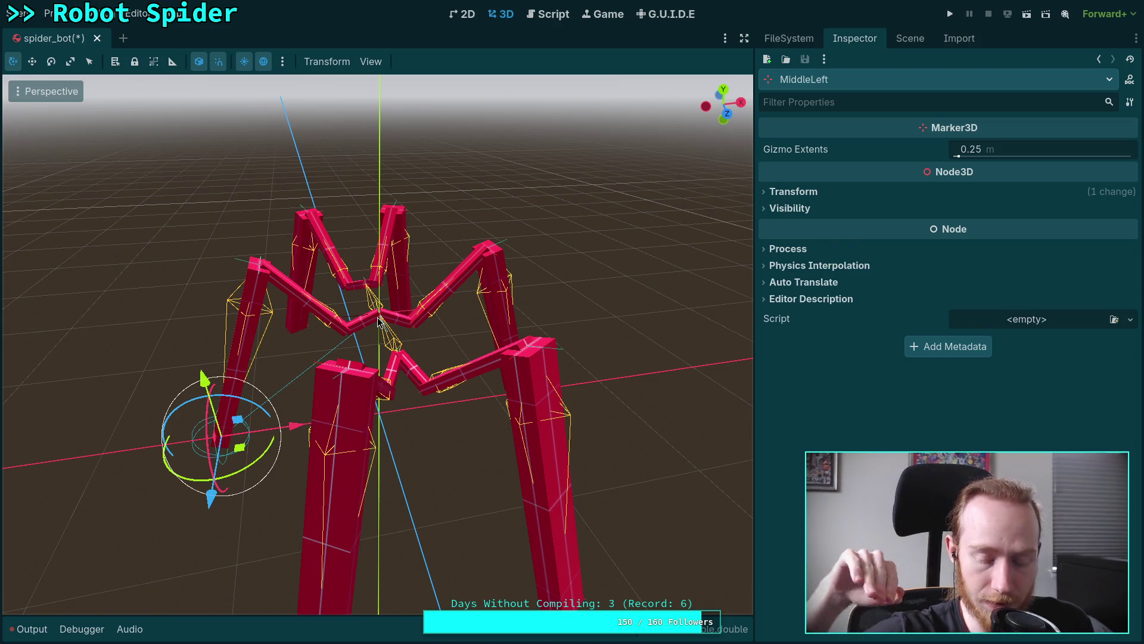
pyautogui.moveTo(393, 390)
pyautogui.mouseDown(button='middle')
pyautogui.moveTo(406, 358)
pyautogui.moveTo(411, 373)
pyautogui.mouseUp(button='middle')
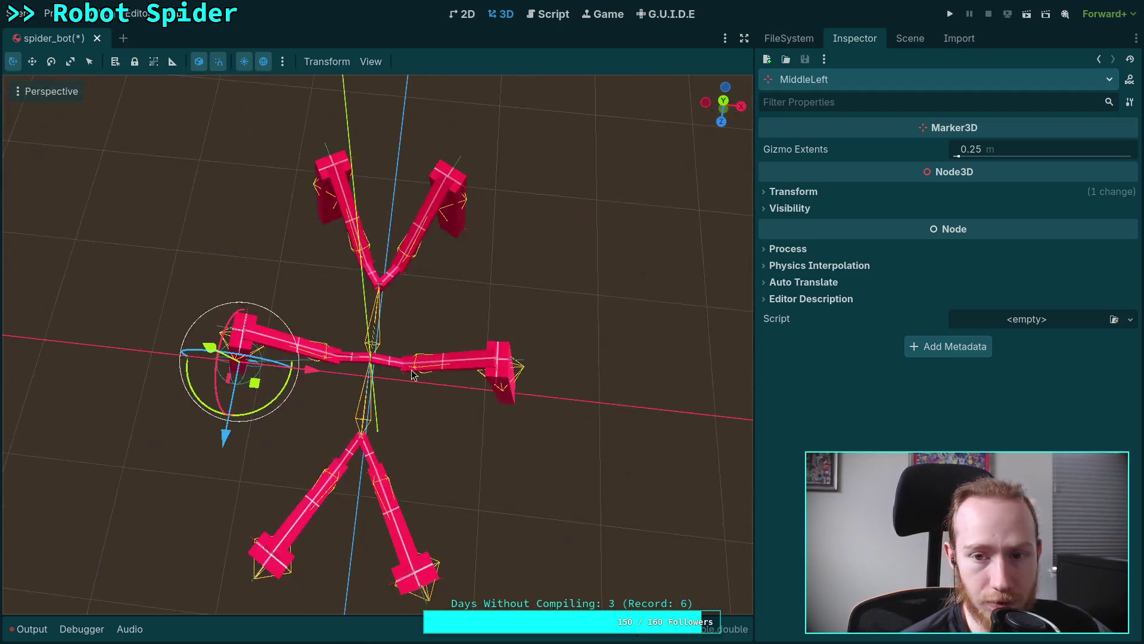
# Back in top view, drag the MiddleLeft target along Z and X, then out to the right
pyautogui.click(723, 102)
pyautogui.moveTo(226, 446)
pyautogui.mouseDown()
pyautogui.moveTo(217, 296)
pyautogui.moveTo(215, 417)
pyautogui.moveTo(185, 570)
pyautogui.moveTo(197, 447)
pyautogui.mouseUp()
pyautogui.moveTo(233, 383)
pyautogui.mouseDown()
pyautogui.moveTo(286, 486)
pyautogui.moveTo(209, 423)
pyautogui.moveTo(273, 262)
pyautogui.moveTo(263, 539)
pyautogui.moveTo(289, 518)
pyautogui.moveTo(241, 352)
pyautogui.moveTo(286, 266)
pyautogui.moveTo(242, 390)
pyautogui.mouseUp()
pyautogui.moveTo(242, 390)
pyautogui.mouseDown(button='middle')
pyautogui.moveTo(289, 466)
pyautogui.moveTo(520, 280)
pyautogui.moveTo(658, 278)
pyautogui.moveTo(527, 410)
pyautogui.mouseUp(button='middle')
pyautogui.moveTo(548, 406)
pyautogui.mouseDown()
pyautogui.moveTo(544, 536)
pyautogui.moveTo(543, 427)
pyautogui.mouseUp()
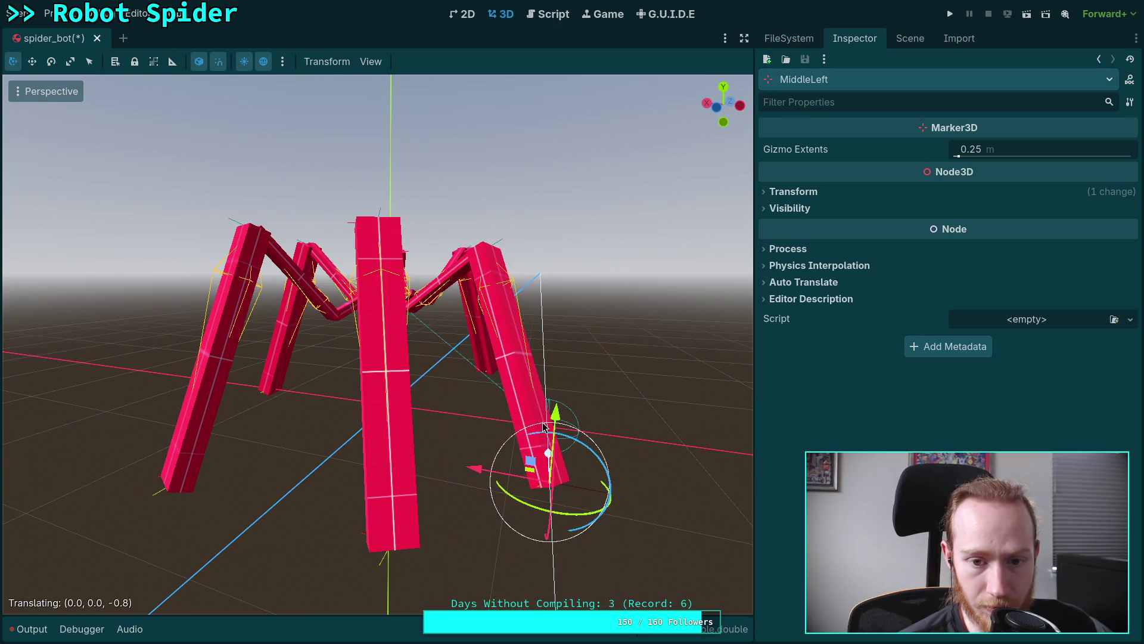
pyautogui.moveTo(499, 477)
pyautogui.mouseDown()
pyautogui.moveTo(434, 476)
pyautogui.moveTo(489, 479)
pyautogui.mouseUp()
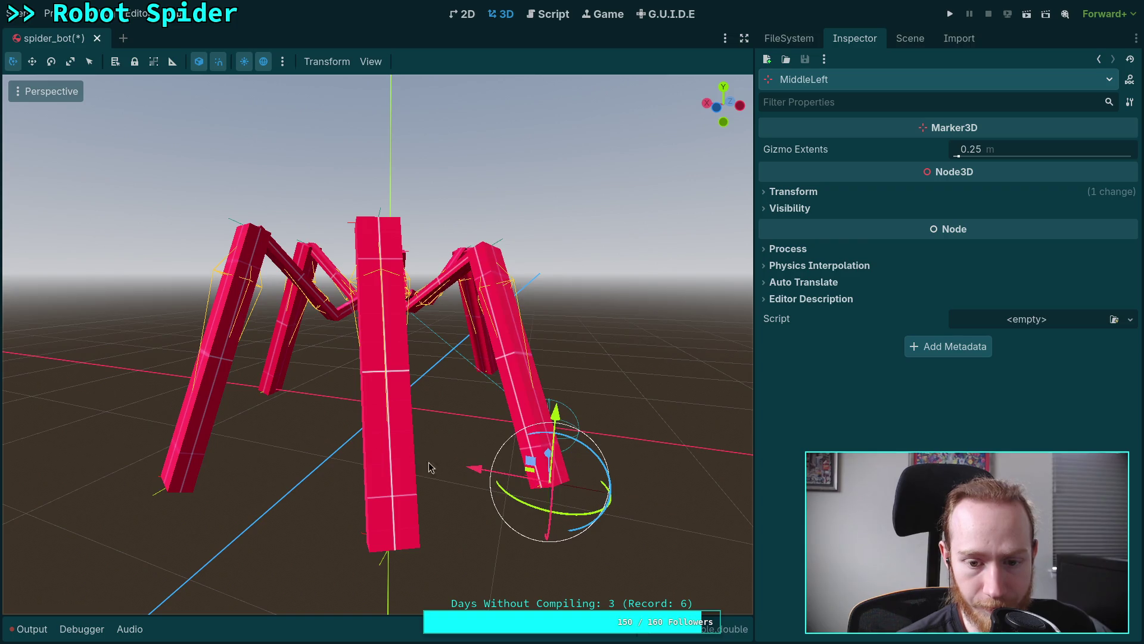
pyautogui.moveTo(430, 467); pyautogui.dragTo(383, 492, button='middle')
pyautogui.moveTo(383, 492); pyautogui.dragTo(575, 467)
pyautogui.moveTo(574, 467)
pyautogui.mouseDown(button='middle')
pyautogui.moveTo(393, 508)
pyautogui.moveTo(400, 470)
pyautogui.mouseUp(button='middle')
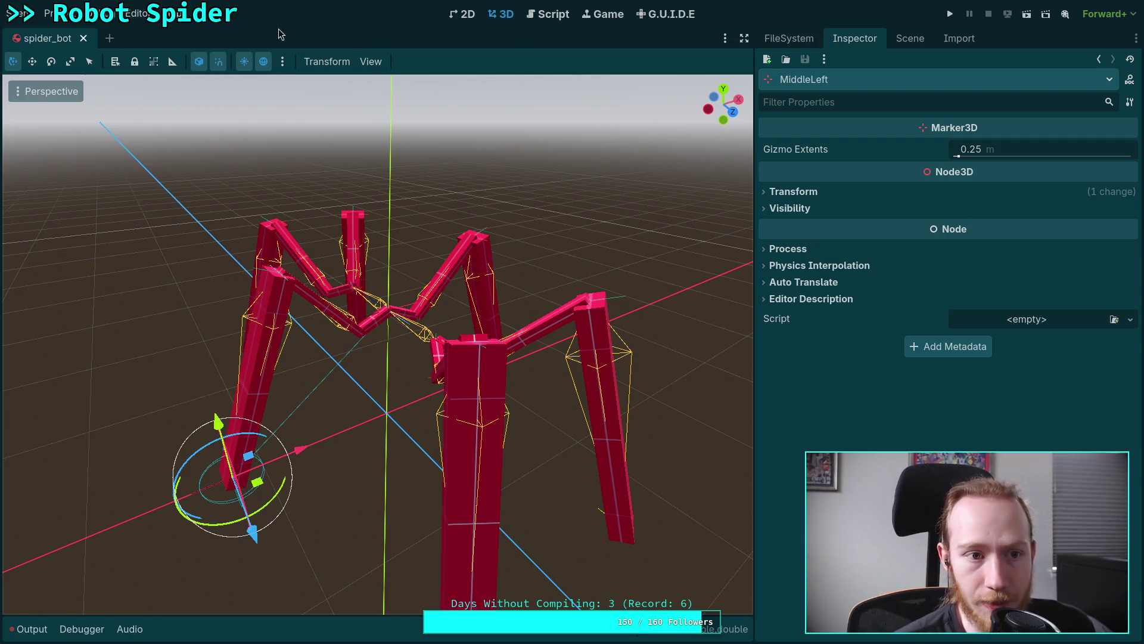
# Quit Godot via Scene > Quit, close the documentation browser, and launch Blender
pyautogui.click(32, 20)
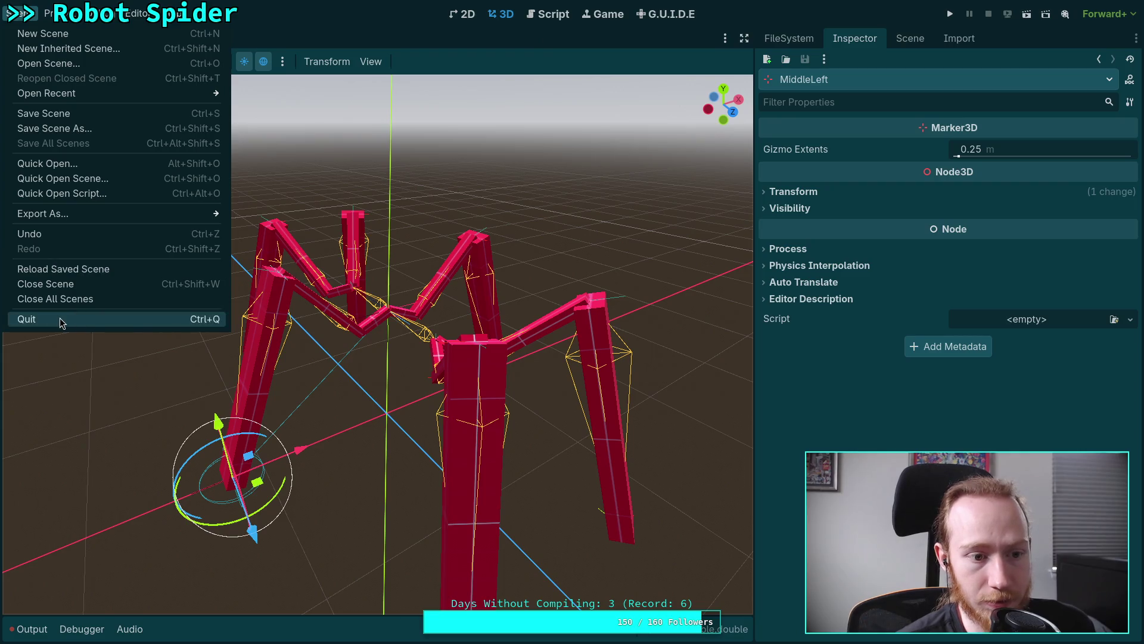
pyautogui.click(60, 322)
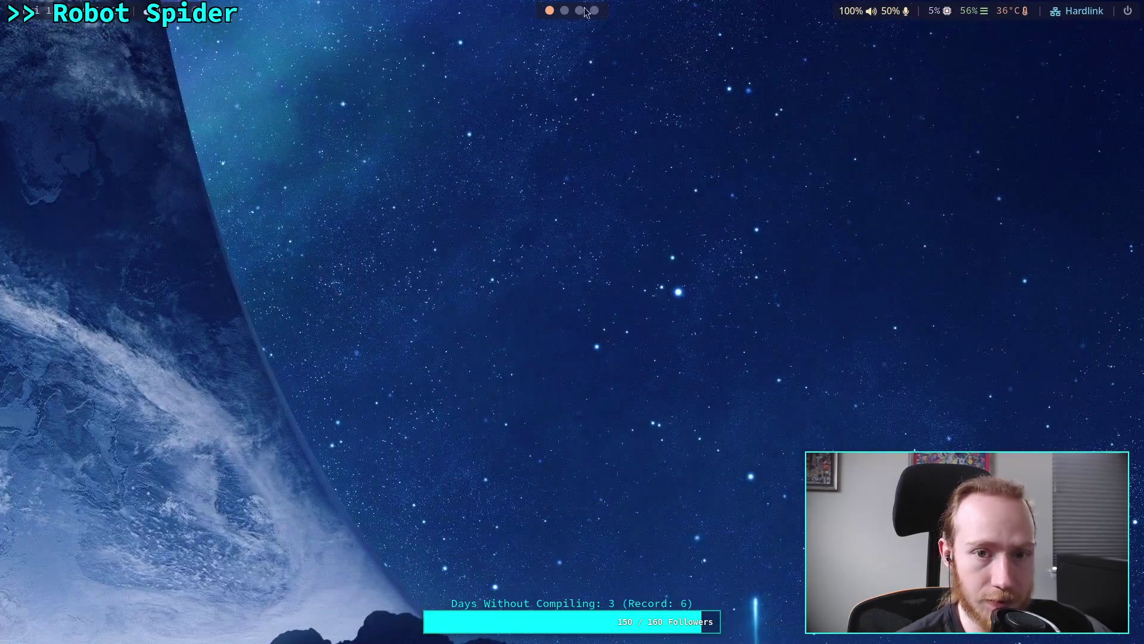
pyautogui.press('super+q')
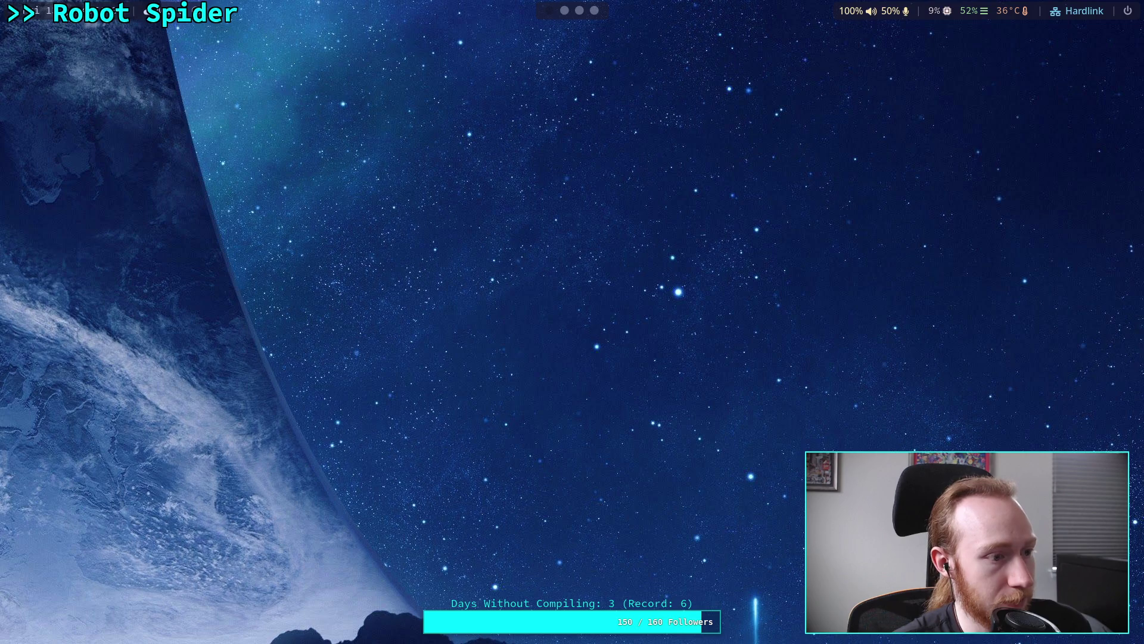
pyautogui.press('super+Return')
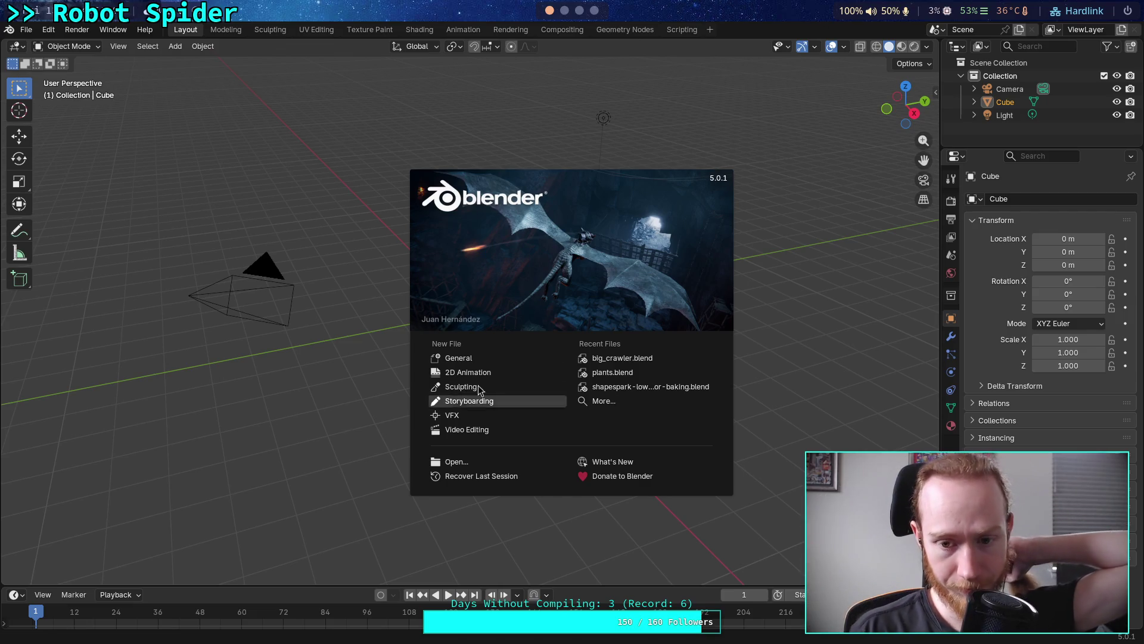
# Open big_crawler.blend, then view the armature in Top Orthographic and zoom in on the legs
pyautogui.click(674, 357)
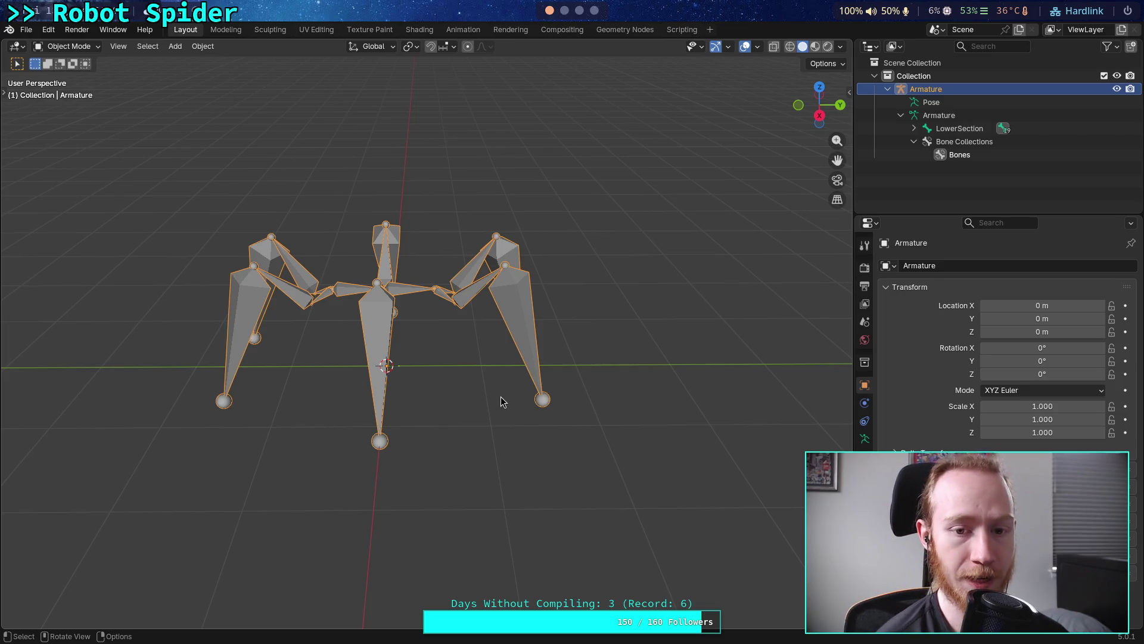
pyautogui.rightClick(328, 396)
pyautogui.moveTo(459, 380)
pyautogui.mouseDown(button='middle')
pyautogui.moveTo(302, 310)
pyautogui.moveTo(273, 363)
pyautogui.mouseUp(button='middle')
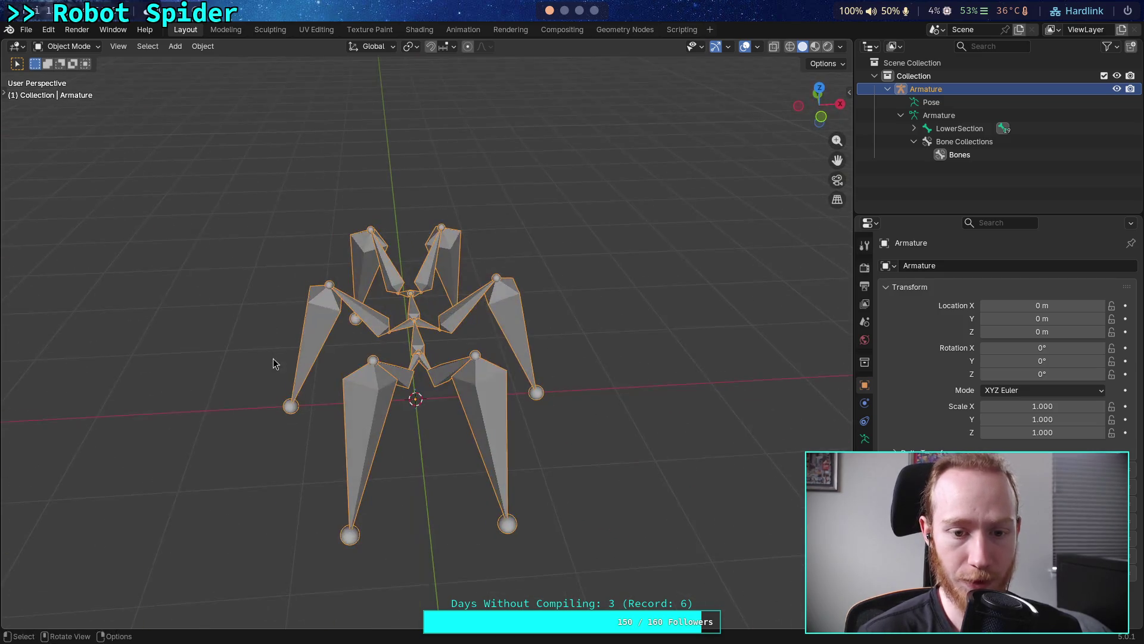
pyautogui.moveTo(367, 382)
pyautogui.mouseDown(button='middle')
pyautogui.moveTo(396, 367)
pyautogui.moveTo(471, 381)
pyautogui.moveTo(435, 404)
pyautogui.moveTo(475, 376)
pyautogui.moveTo(471, 367)
pyautogui.moveTo(477, 383)
pyautogui.moveTo(456, 330)
pyautogui.moveTo(450, 394)
pyautogui.moveTo(388, 447)
pyautogui.moveTo(307, 393)
pyautogui.moveTo(392, 417)
pyautogui.mouseUp(button='middle')
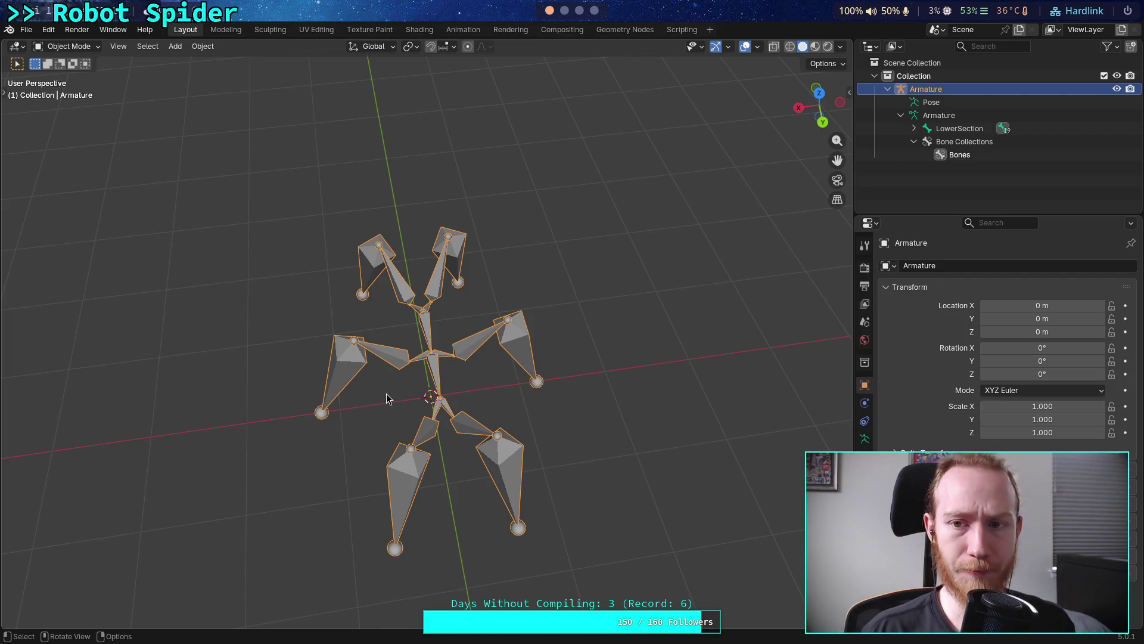
pyautogui.click(819, 94)
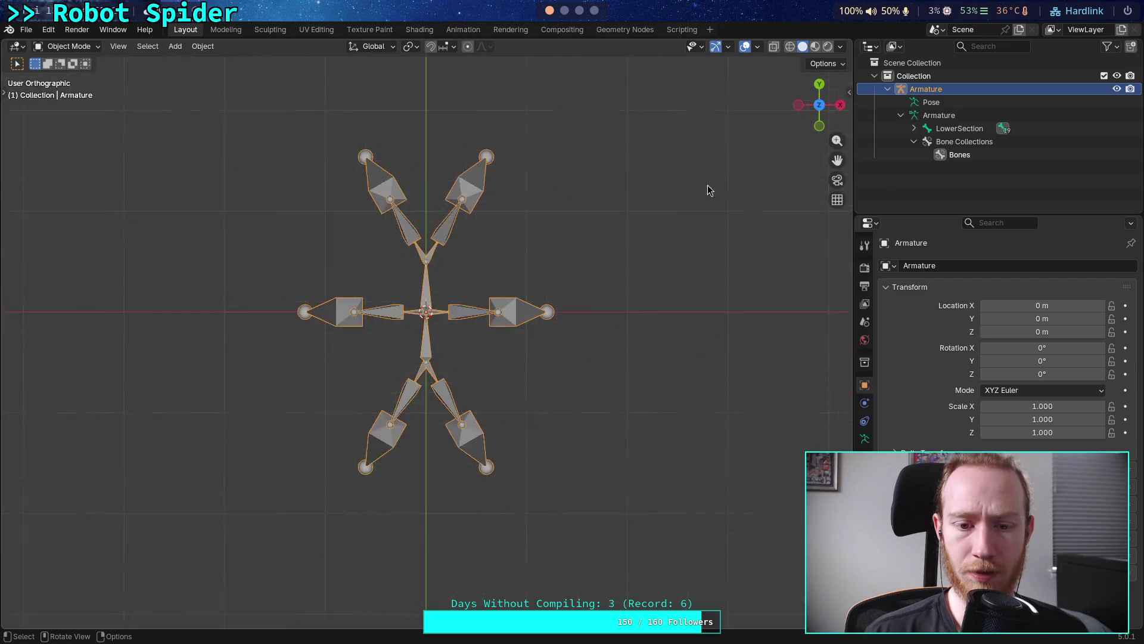
pyautogui.scroll(3, 548, 276)
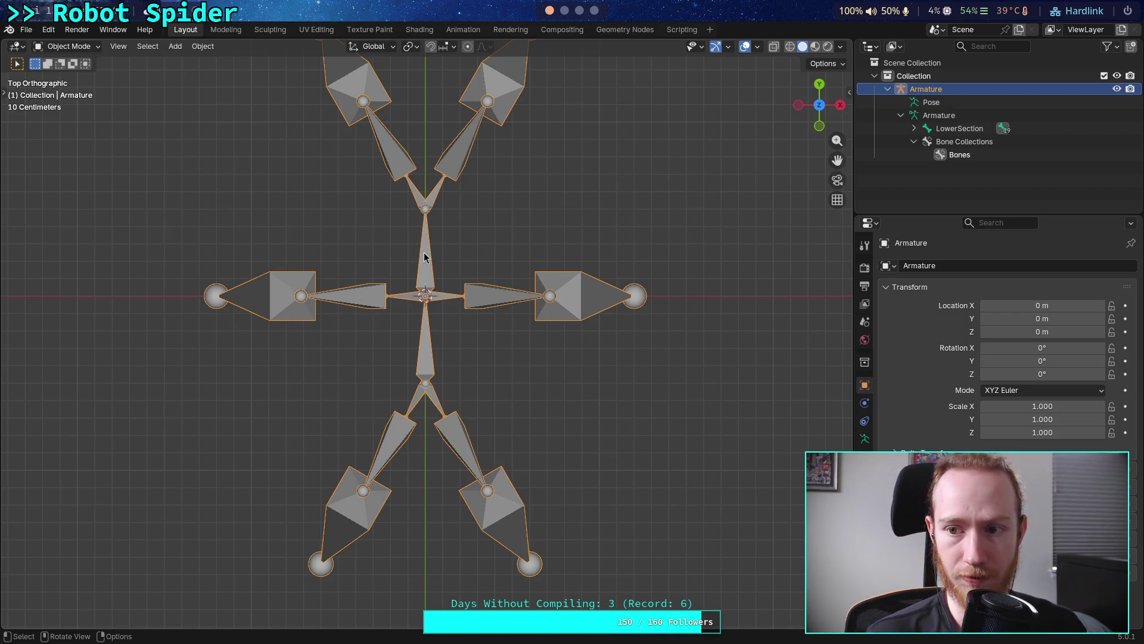
# Enter Edit Mode, enlarge the Outliner, and rename RightMiddleFemur to MiddleRightFemur
pyautogui.press('Tab')
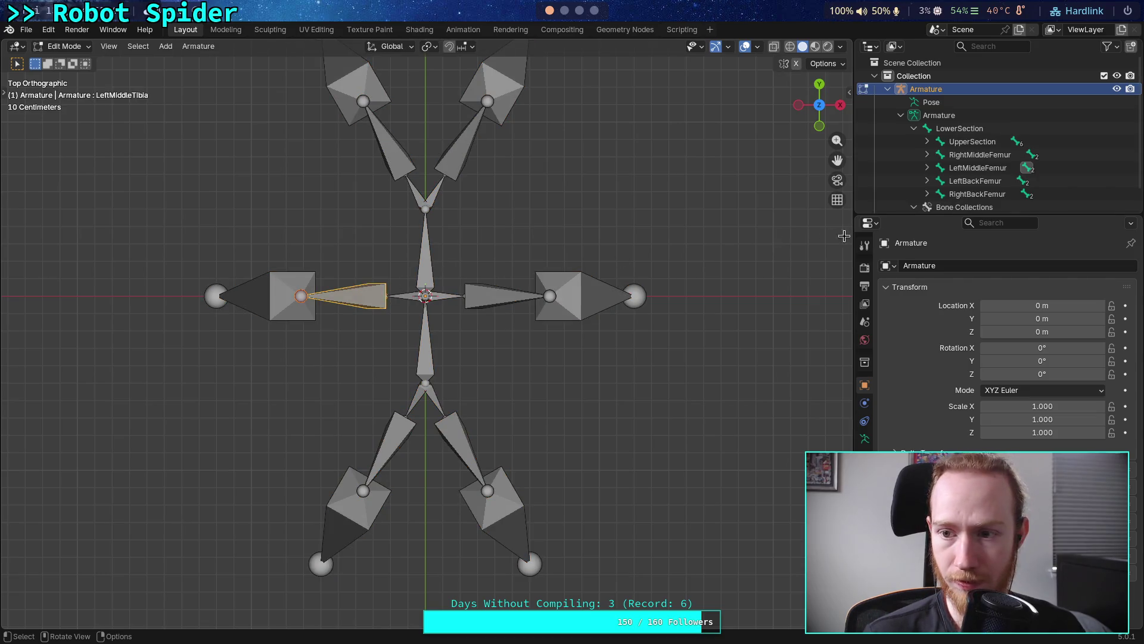
pyautogui.moveTo(941, 216); pyautogui.dragTo(941, 397)
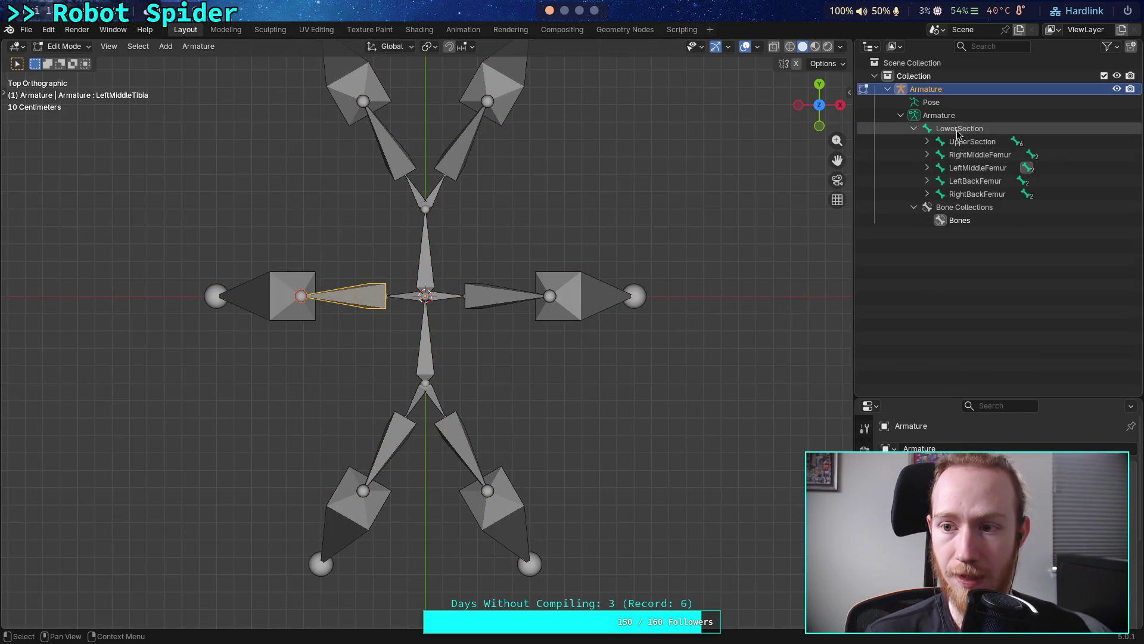
pyautogui.doubleClick(964, 156)
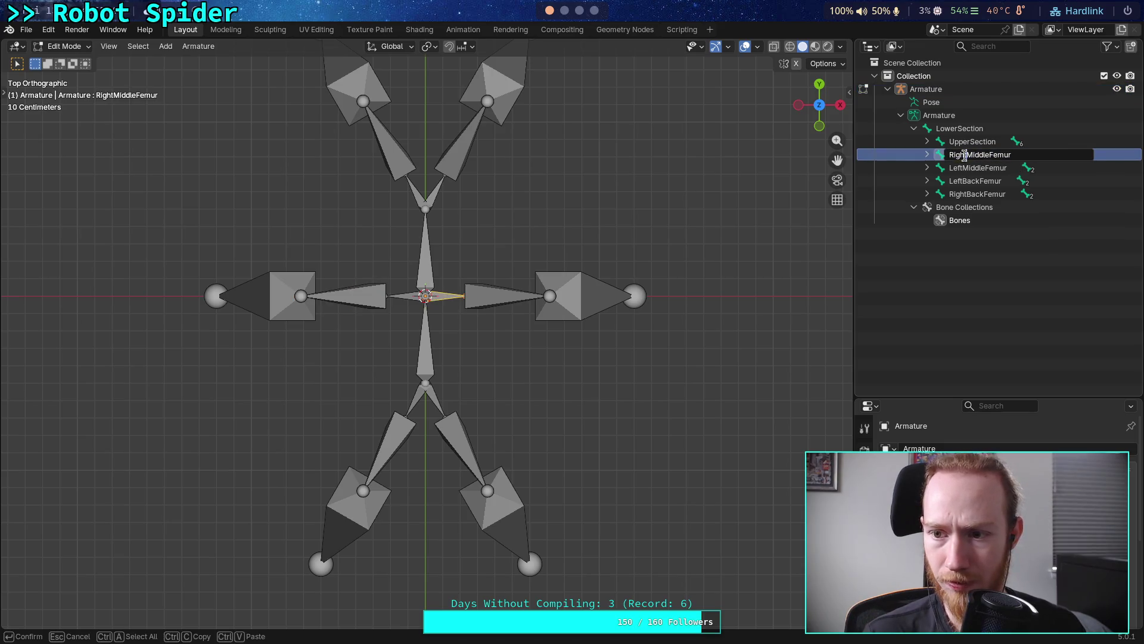
pyautogui.click(967, 154)
pyautogui.press('BackSpace')
pyautogui.press('BackSpace')
pyautogui.press('BackSpace')
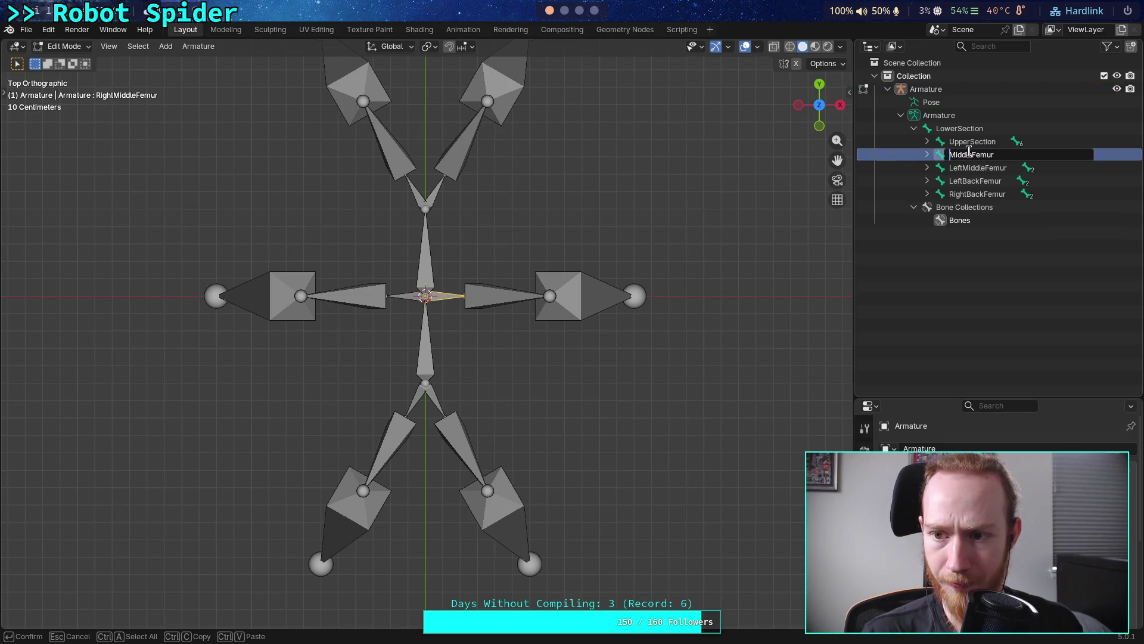
pyautogui.write('Right')
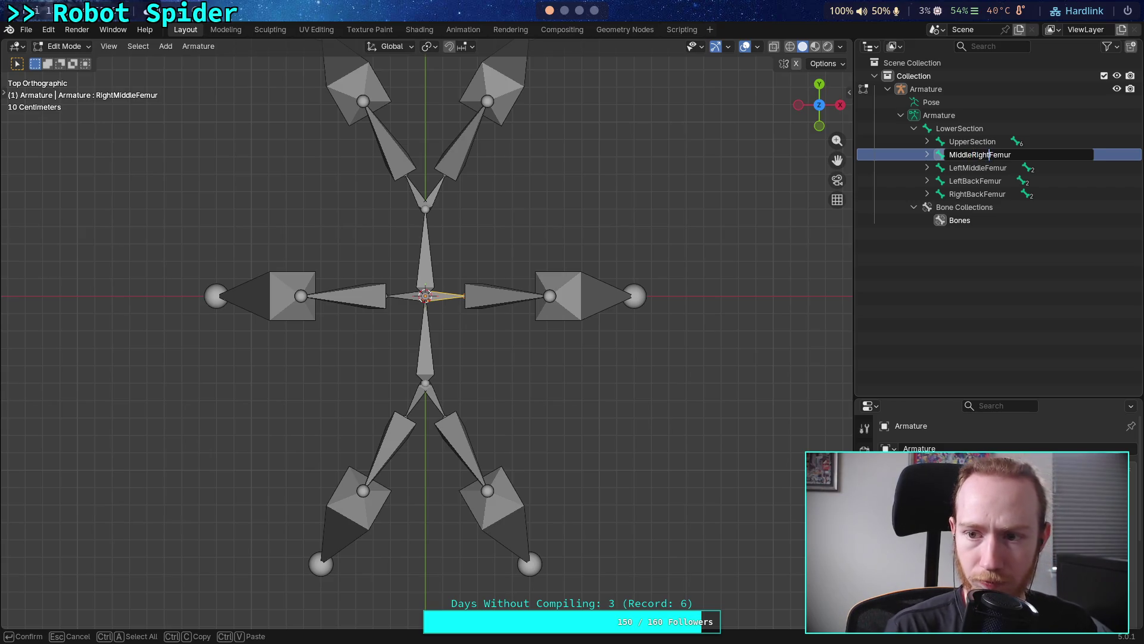
pyautogui.press('Return')
# Rename the LeftMiddleFemur bone to MiddleLeftFemur
pyautogui.click(978, 167)
pyautogui.doubleClick(978, 168)
pyautogui.click(963, 168)
pyautogui.press('BackSpace')
pyautogui.press('BackSpace')
pyautogui.press('BackSpace')
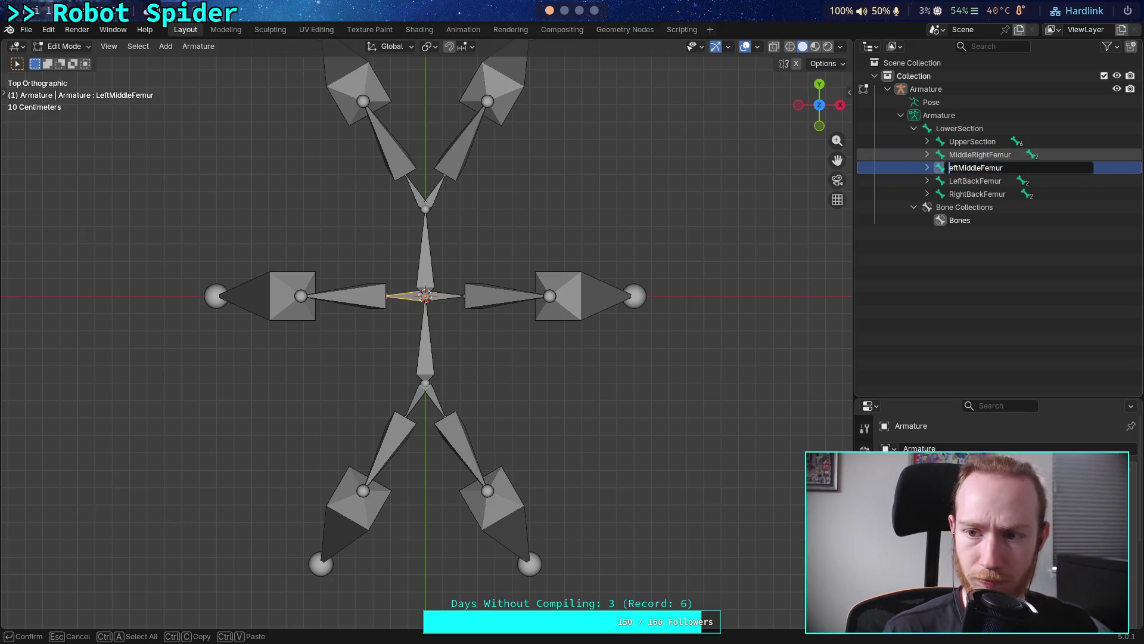
pyautogui.write('Left')
pyautogui.press('Return')
# Rename the back femurs to BackLeftFemur and BackRightFemur
pyautogui.click(976, 180)
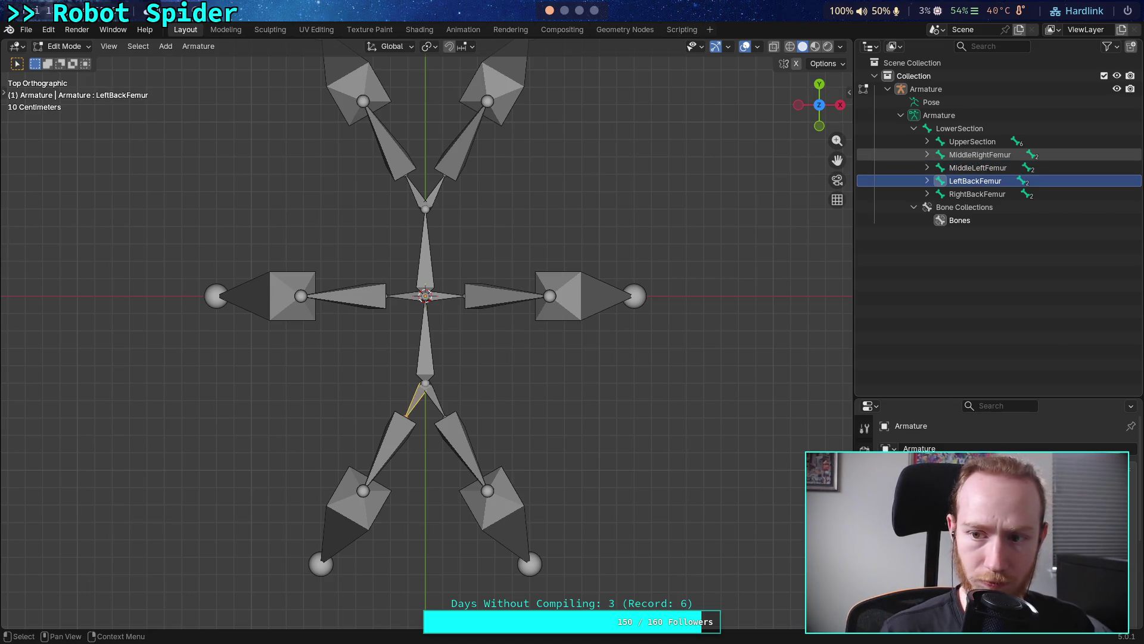
pyautogui.doubleClick(976, 180)
pyautogui.click(963, 181)
pyautogui.press('BackSpace')
pyautogui.press('BackSpace')
pyautogui.press('BackSpace')
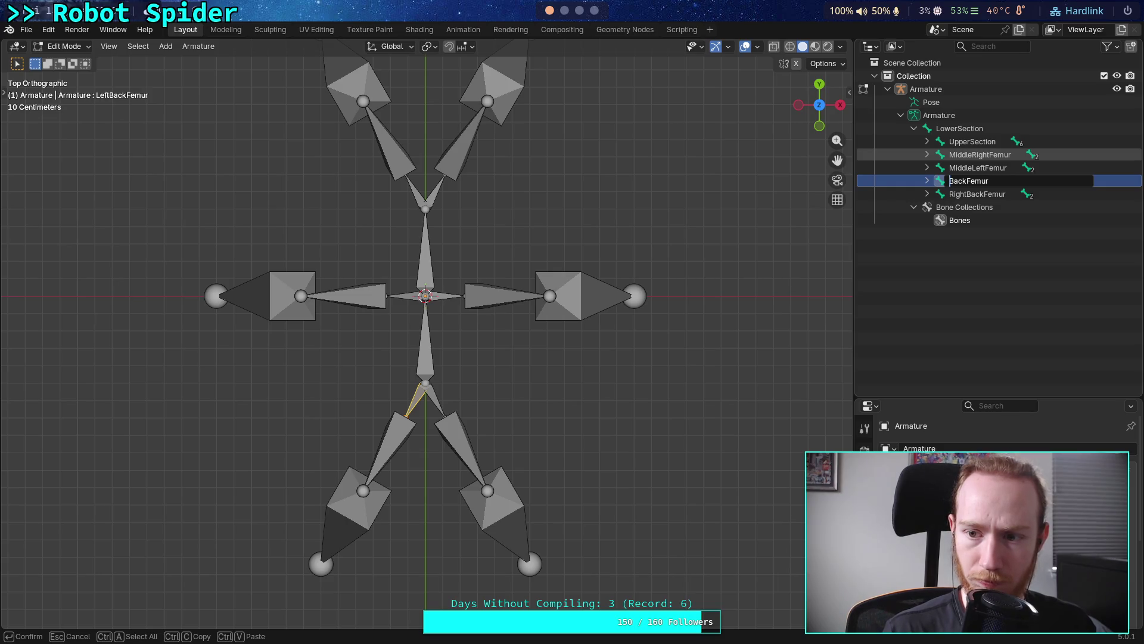
pyautogui.write('Left')
pyautogui.press('Return')
pyautogui.doubleClick(977, 194)
pyautogui.click(968, 194)
pyautogui.press('BackSpace')
pyautogui.press('BackSpace')
pyautogui.press('BackSpace')
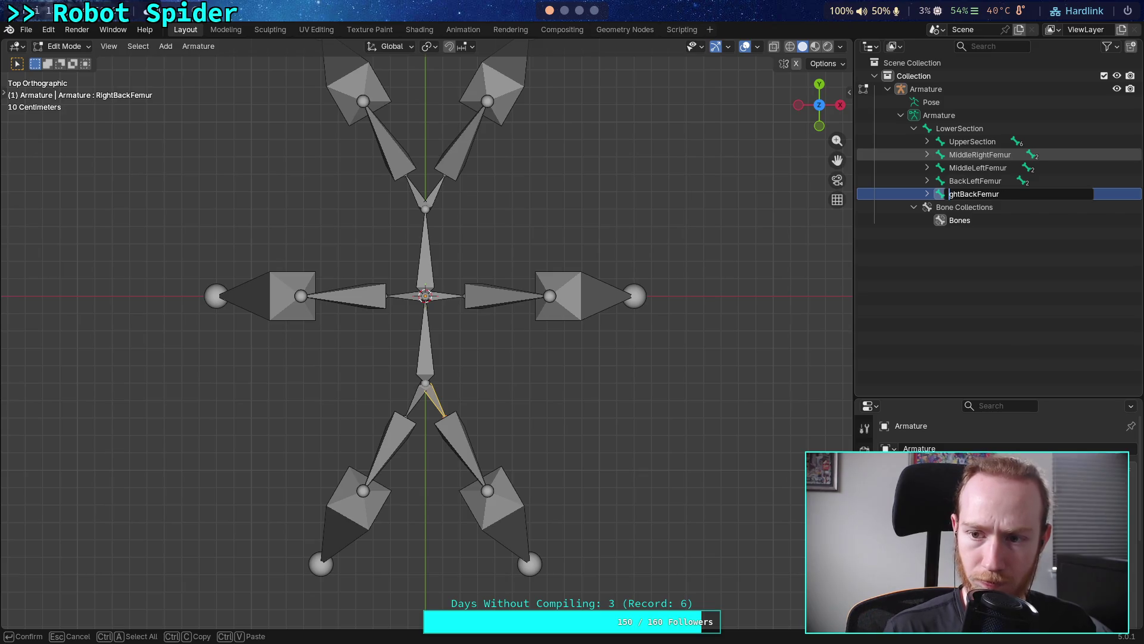
pyautogui.write('Right')
pyautogui.press('Return')
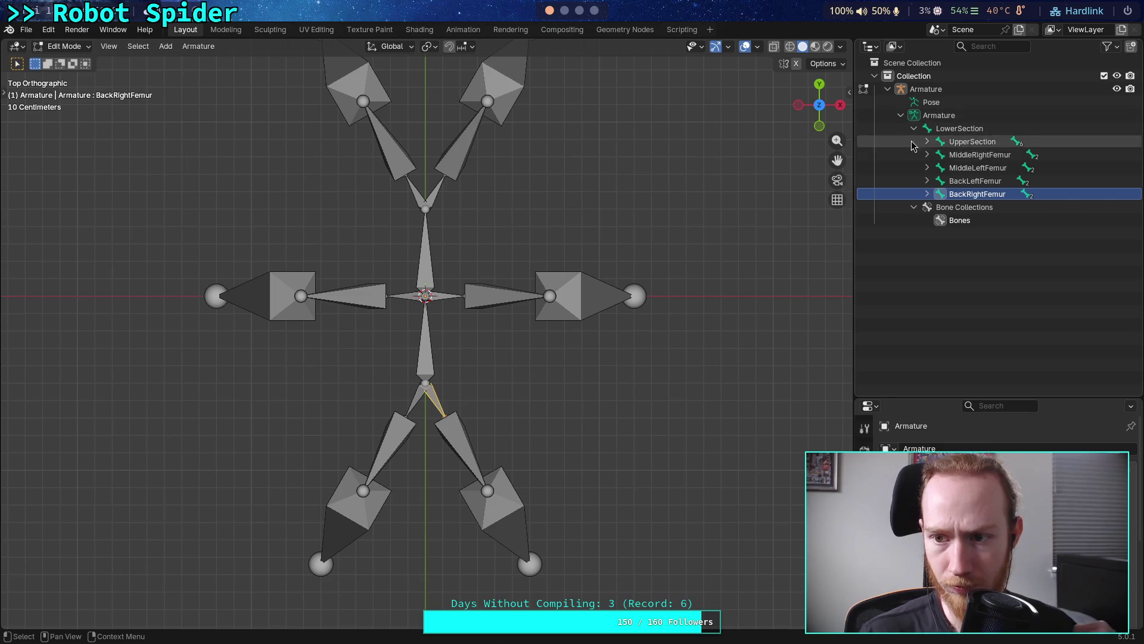
# Expand MiddleRightFemur's children and rename RightMiddleTibia to MiddleRightTibia
pyautogui.keyDown('shift'); pyautogui.click(927, 141); pyautogui.keyUp('shift')
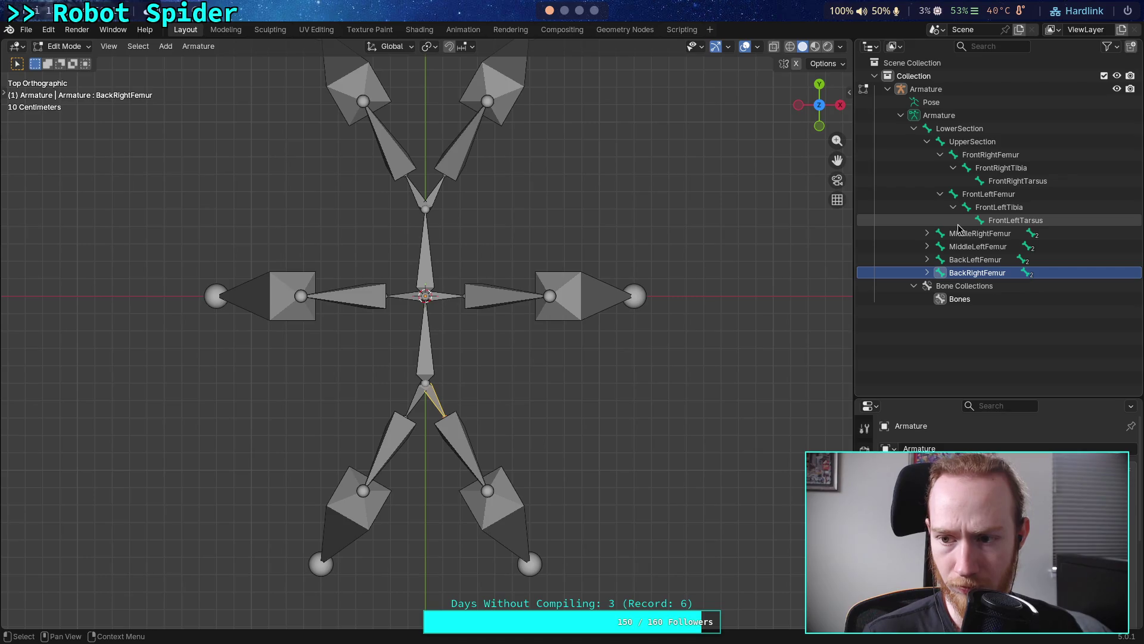
pyautogui.click(926, 141)
pyautogui.click(927, 155)
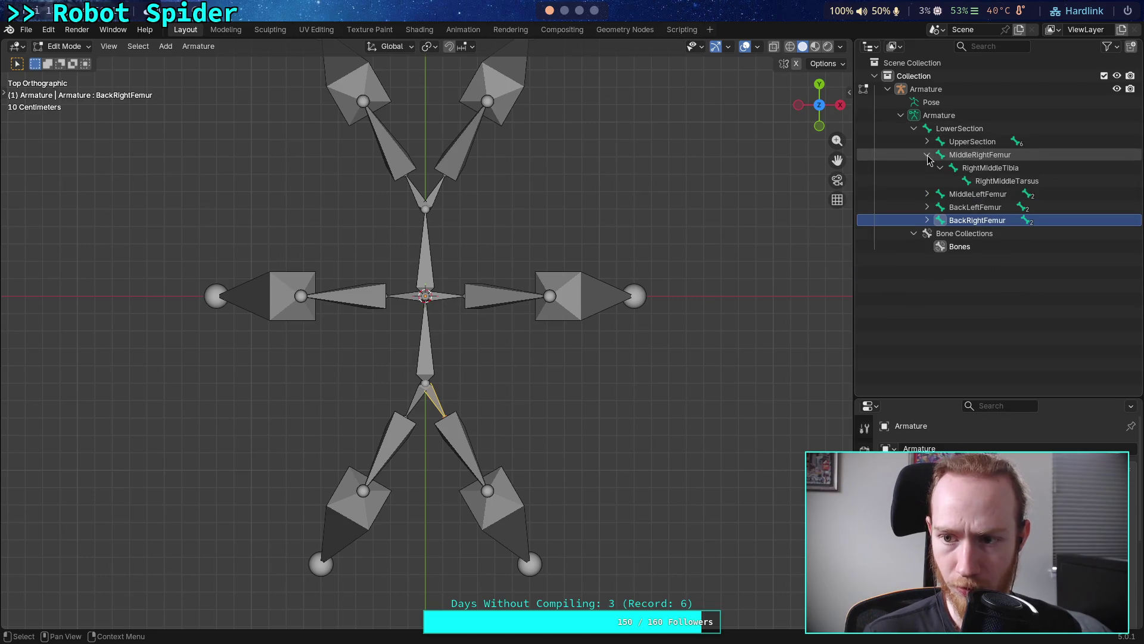
pyautogui.click(983, 170)
pyautogui.doubleClick(984, 169)
pyautogui.press('Home')
pyautogui.press('Delete')
pyautogui.press('Delete')
pyautogui.press('Delete')
pyautogui.write('Right')
pyautogui.press('Return')
# Rename RightMiddleTarsus to MiddleRightTarsus
pyautogui.click(1007, 180)
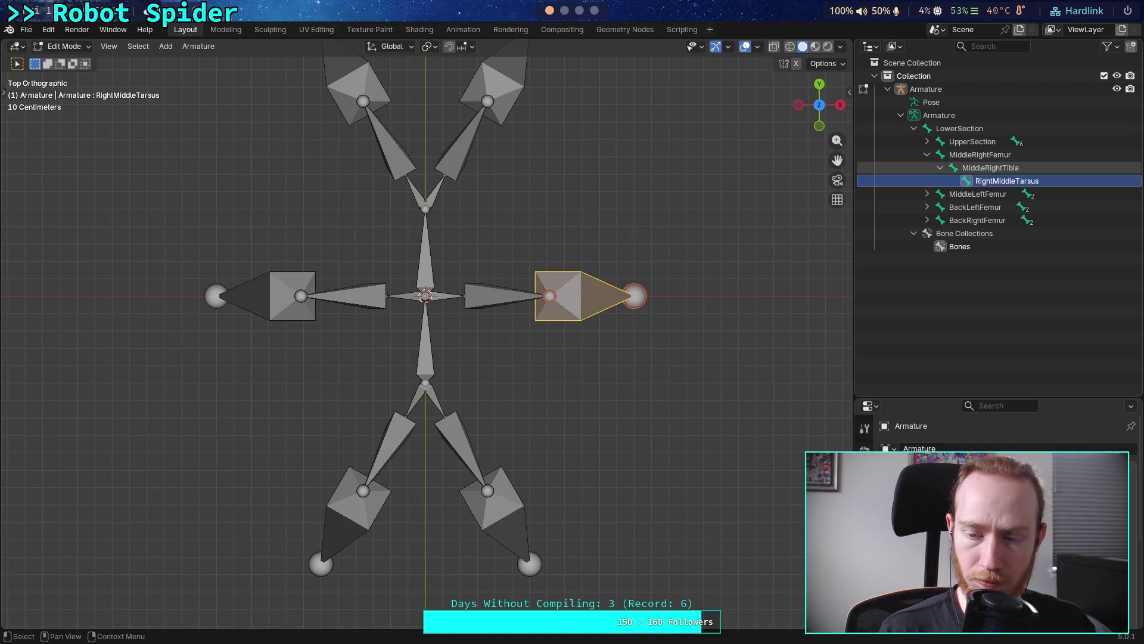
pyautogui.doubleClick(1007, 180)
pyautogui.press('Home')
pyautogui.press('Delete')
pyautogui.press('Delete')
pyautogui.press('Delete')
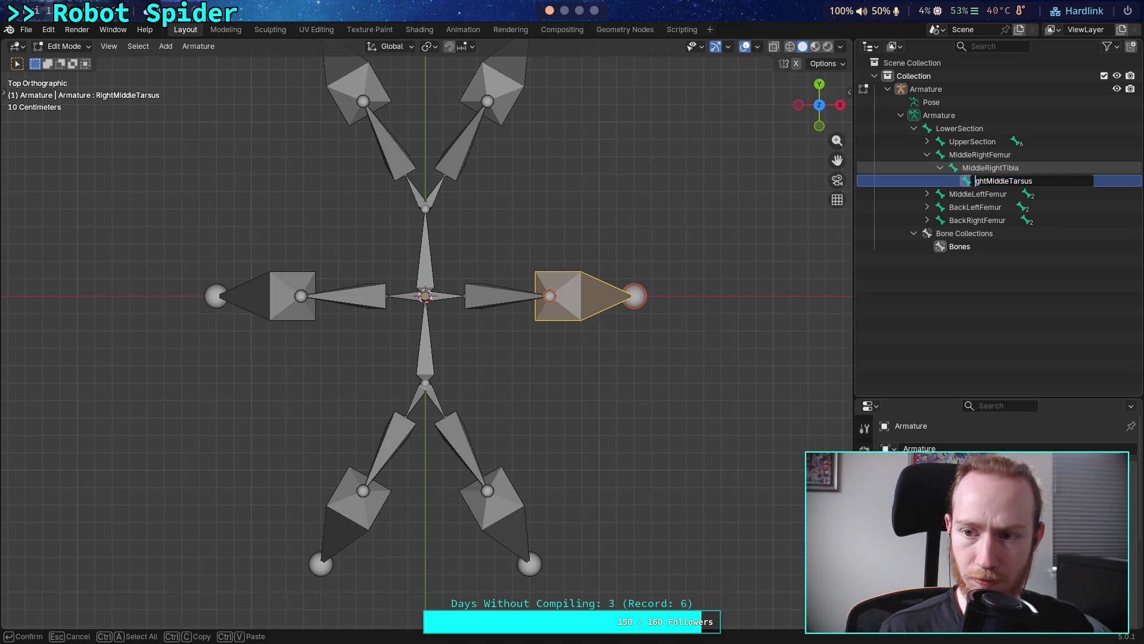
pyautogui.press('Delete')
pyautogui.press('Right')
pyautogui.press('Right')
pyautogui.press('Right')
pyautogui.write('Reg')
pyautogui.press('BackSpace')
pyautogui.press('BackSpace')
pyautogui.write('ig')
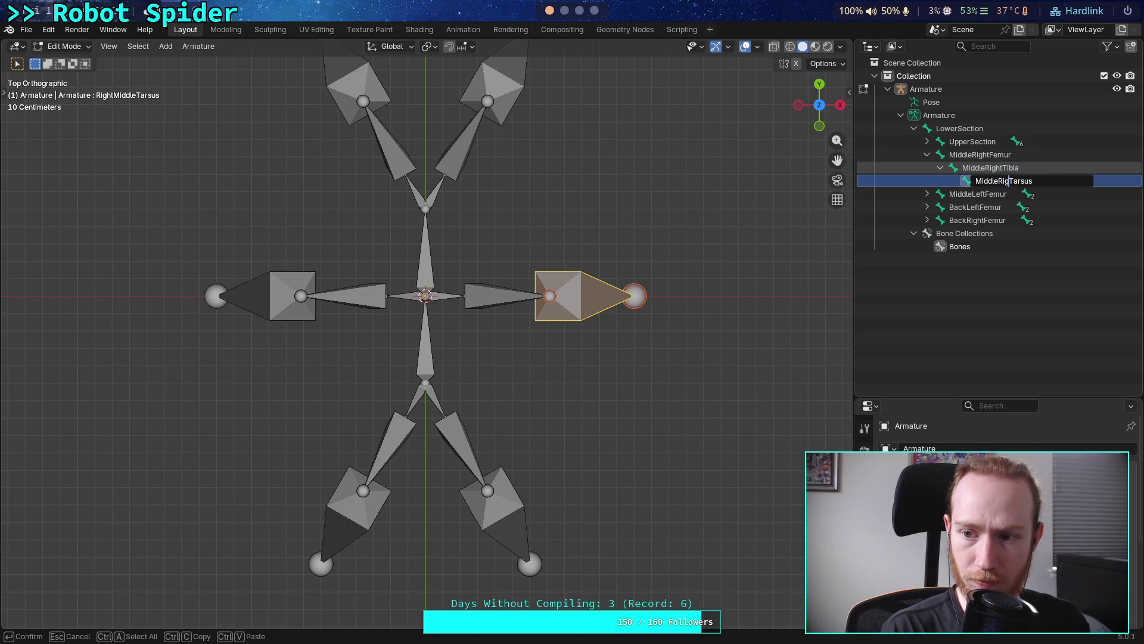
pyautogui.write('ht')
pyautogui.click(978, 193)
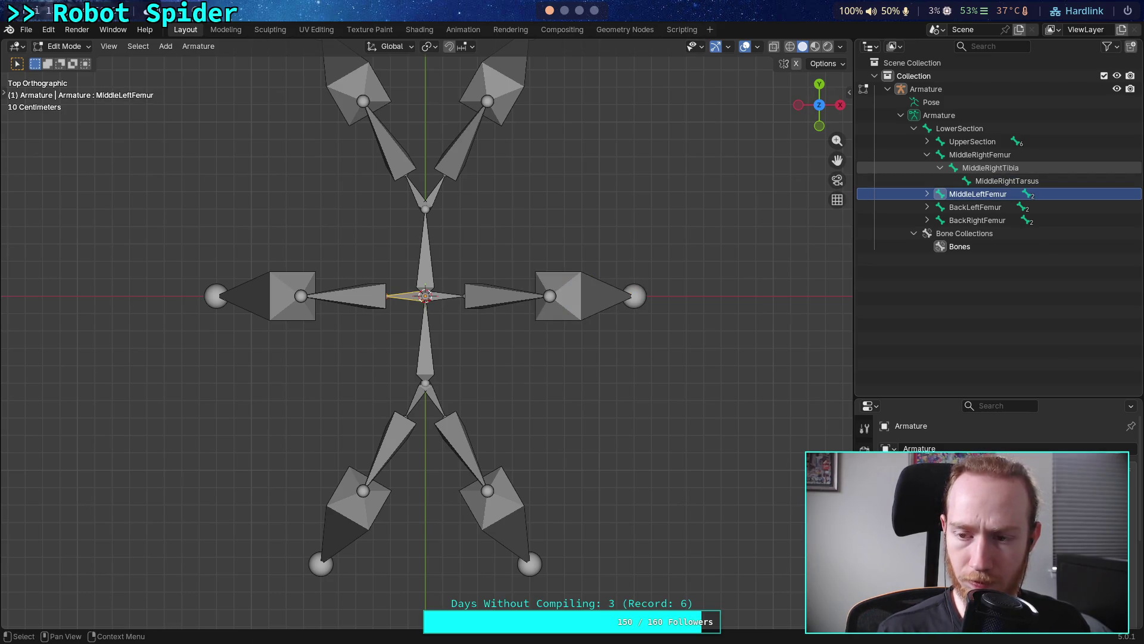
# Expand the remaining femur branches and rename LeftMiddleTibia to MiddleLeftTibia
pyautogui.click(926, 194)
pyautogui.click(927, 233)
pyautogui.click(927, 272)
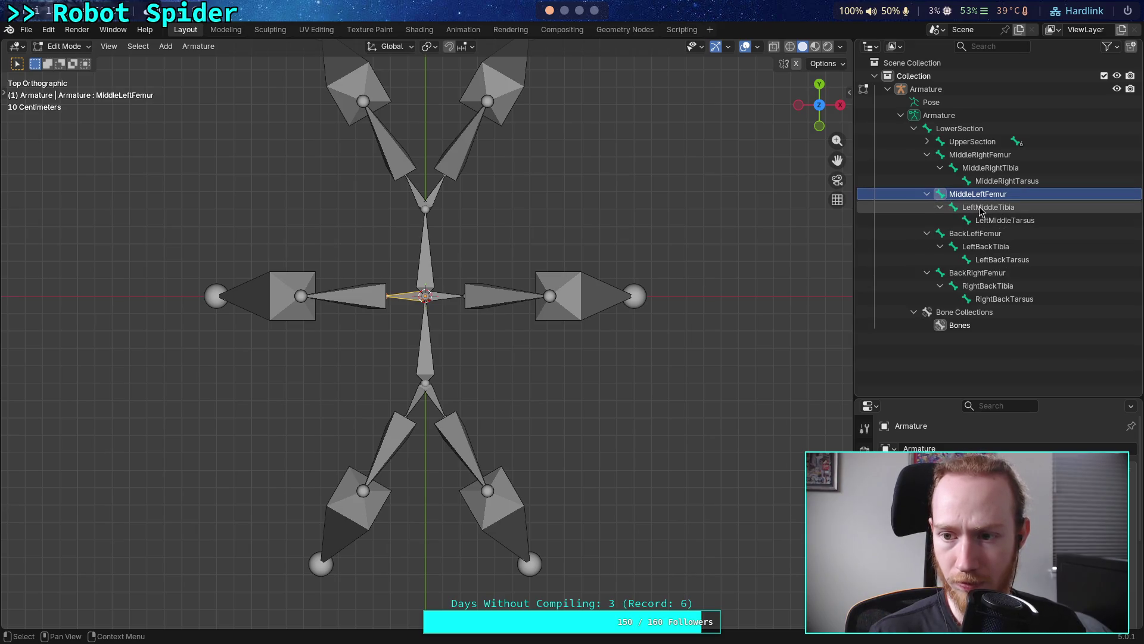
pyautogui.click(981, 208)
pyautogui.doubleClick(980, 208)
pyautogui.press('Home')
pyautogui.press('Delete')
pyautogui.press('Delete')
pyautogui.press('Delete')
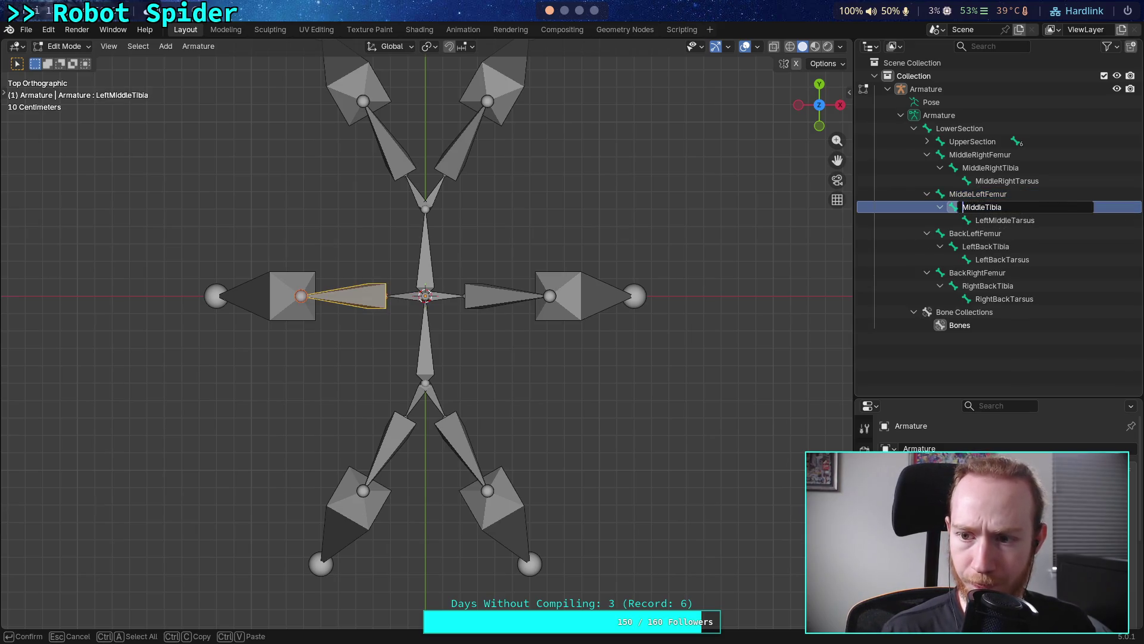
pyautogui.write('Left')
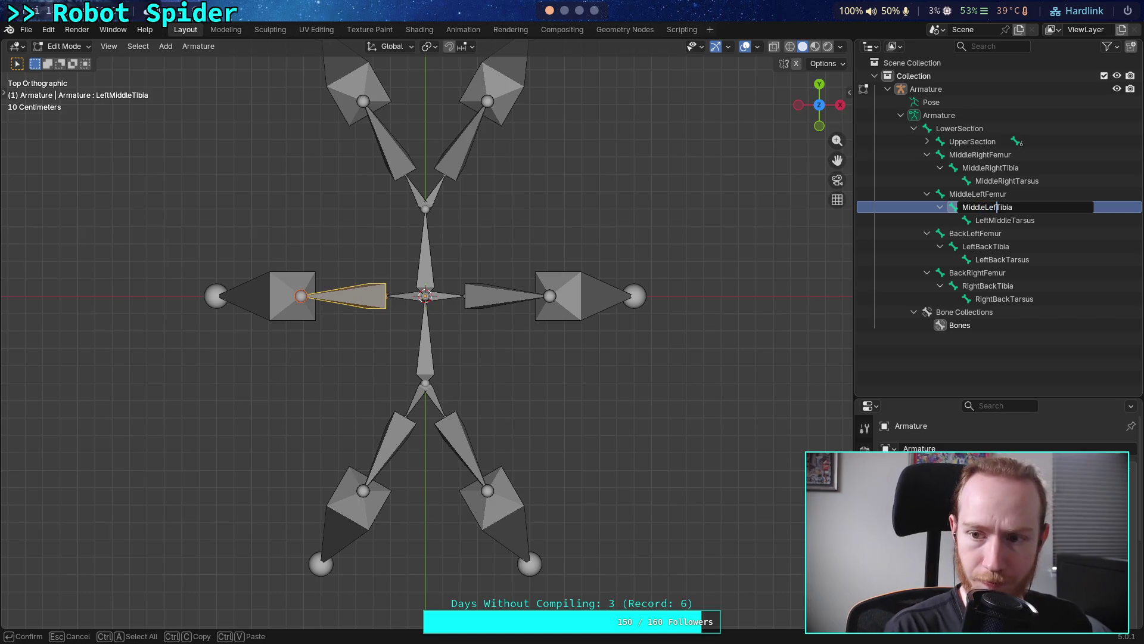
pyautogui.press('Return')
# Rename LeftMiddleTarsus to MiddleLeftTarsus
pyautogui.click(1005, 220)
pyautogui.doubleClick(1005, 220)
pyautogui.press('Home')
pyautogui.press('Delete')
pyautogui.press('Delete')
pyautogui.press('Delete')
pyautogui.write('Left')
pyautogui.press('Return')
# Rename LeftBackTibia to BackLeftTibia using F2
pyautogui.click(984, 246)
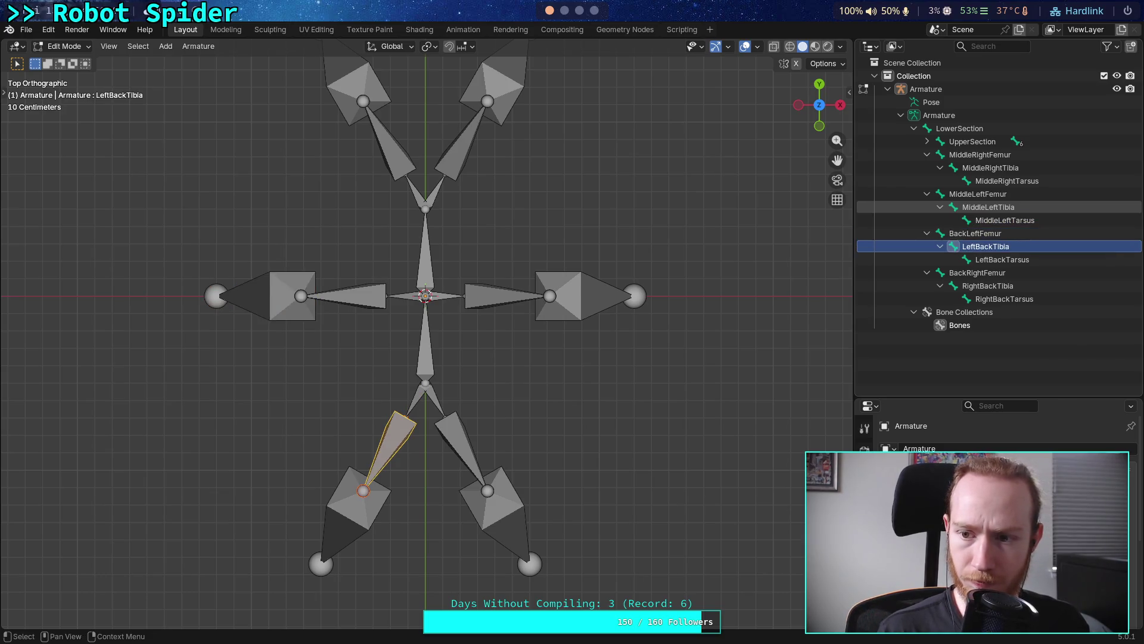
pyautogui.rightClick(984, 246)
pyautogui.press('Escape')
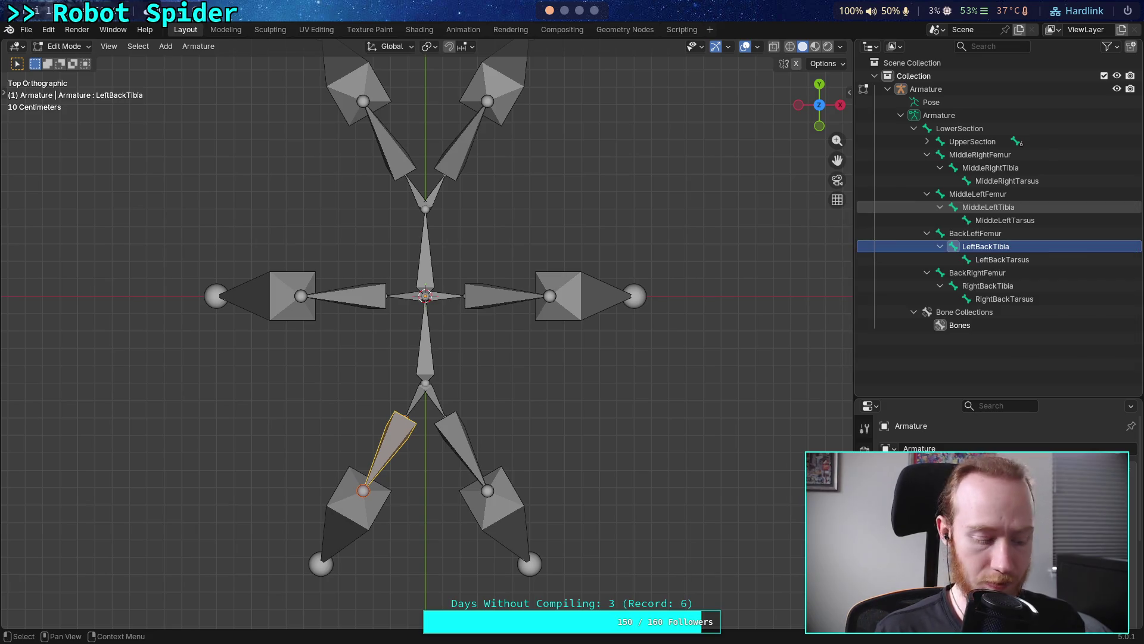
pyautogui.press('F2')
pyautogui.press('Home')
pyautogui.press('Delete')
pyautogui.press('Delete')
pyautogui.press('Delete')
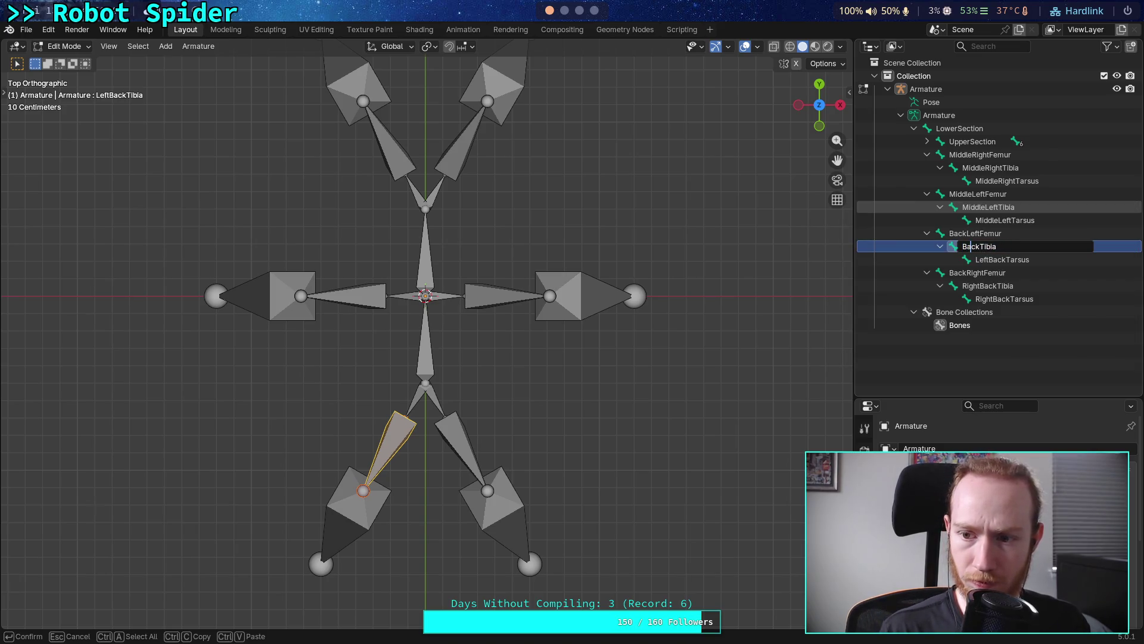
pyautogui.write('Left')
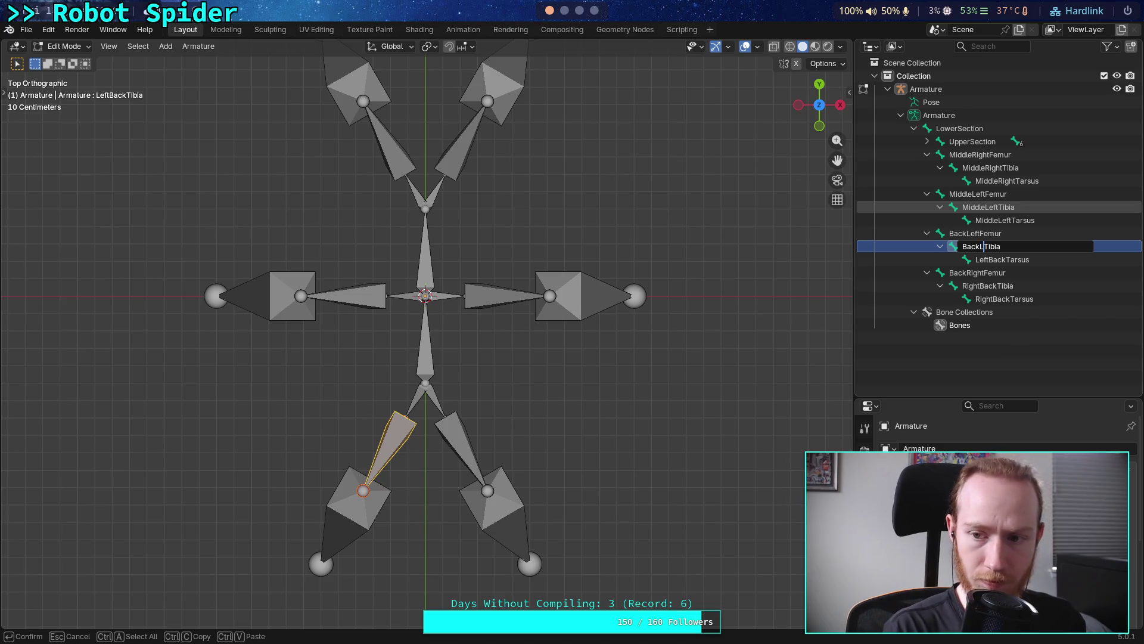
pyautogui.press('Return')
# Rename LeftBackTarsus to BackLeftTarsus
pyautogui.click(1001, 260)
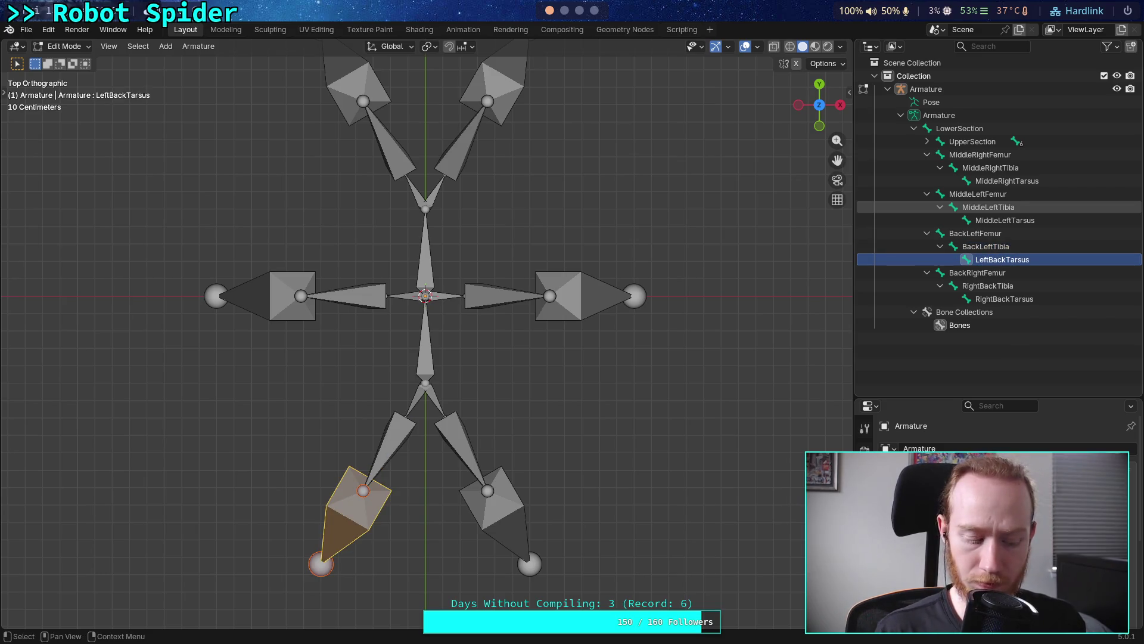
pyautogui.press('F2')
pyautogui.press('Home')
pyautogui.press('Delete')
pyautogui.press('Delete')
pyautogui.press('Delete')
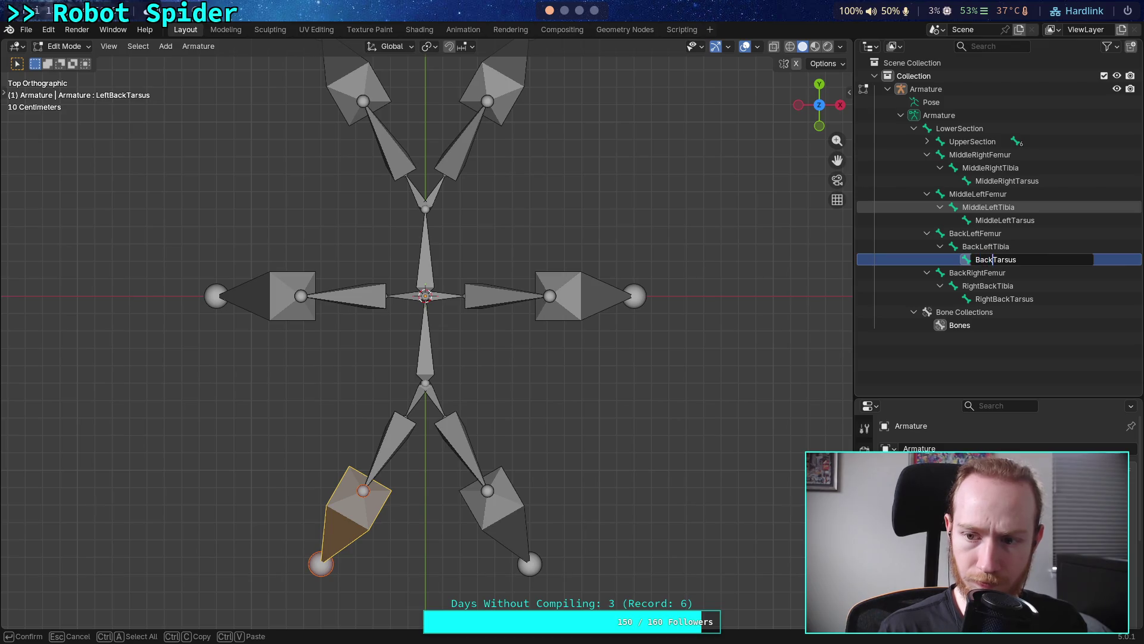
pyautogui.write('Le')
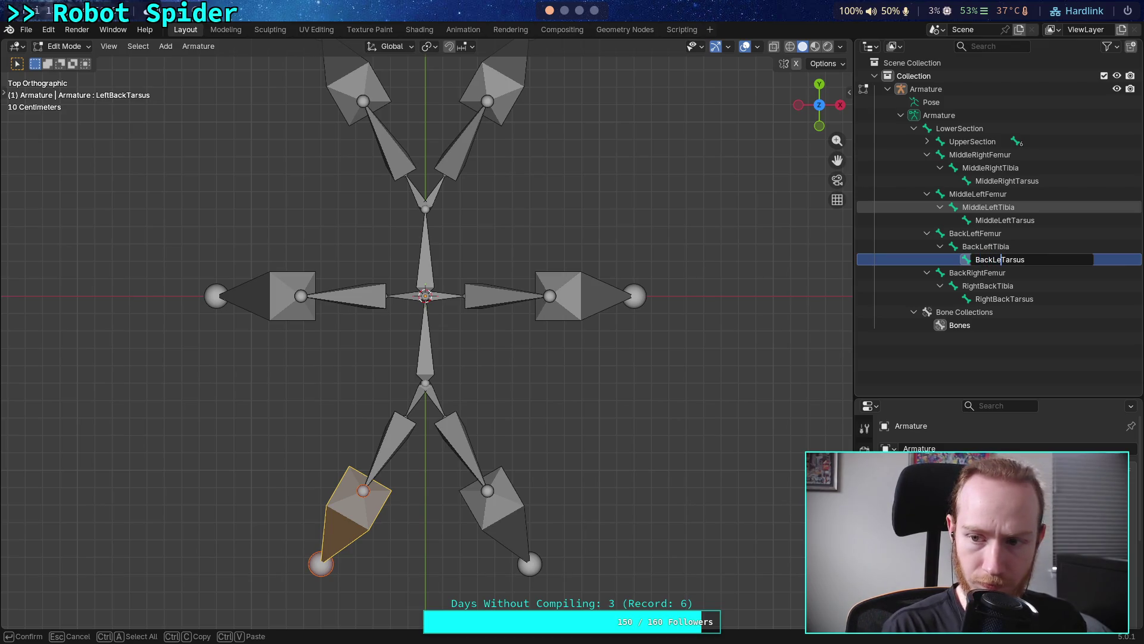
pyautogui.write('ft')
pyautogui.press('Return')
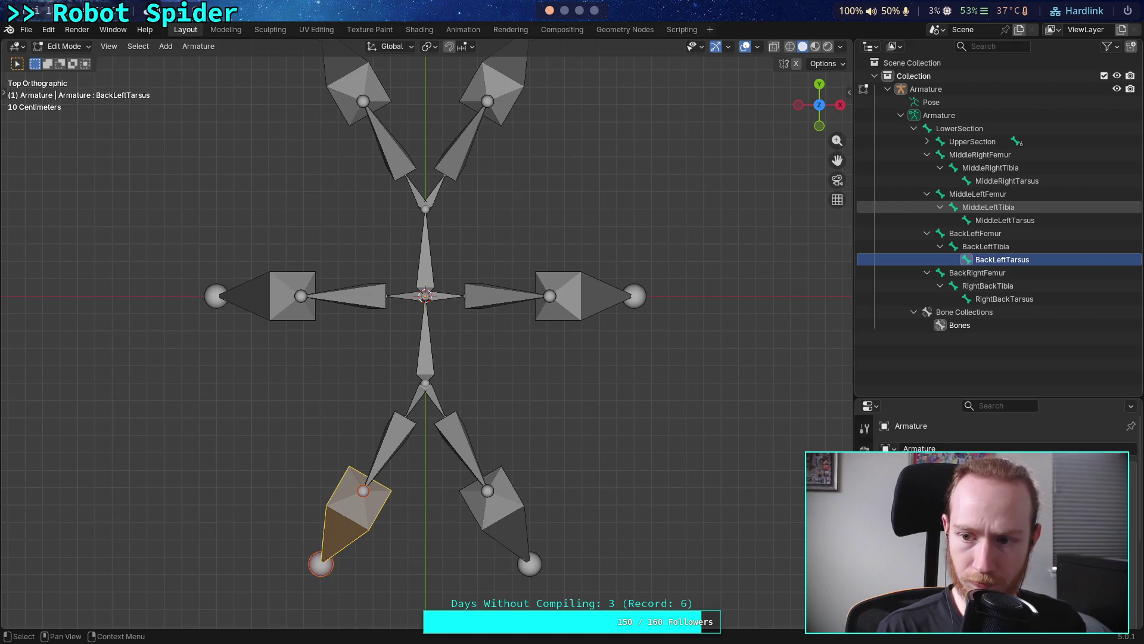
# Rename RightBackTibia to BackRightTibia
pyautogui.click(978, 272)
pyautogui.click(988, 286)
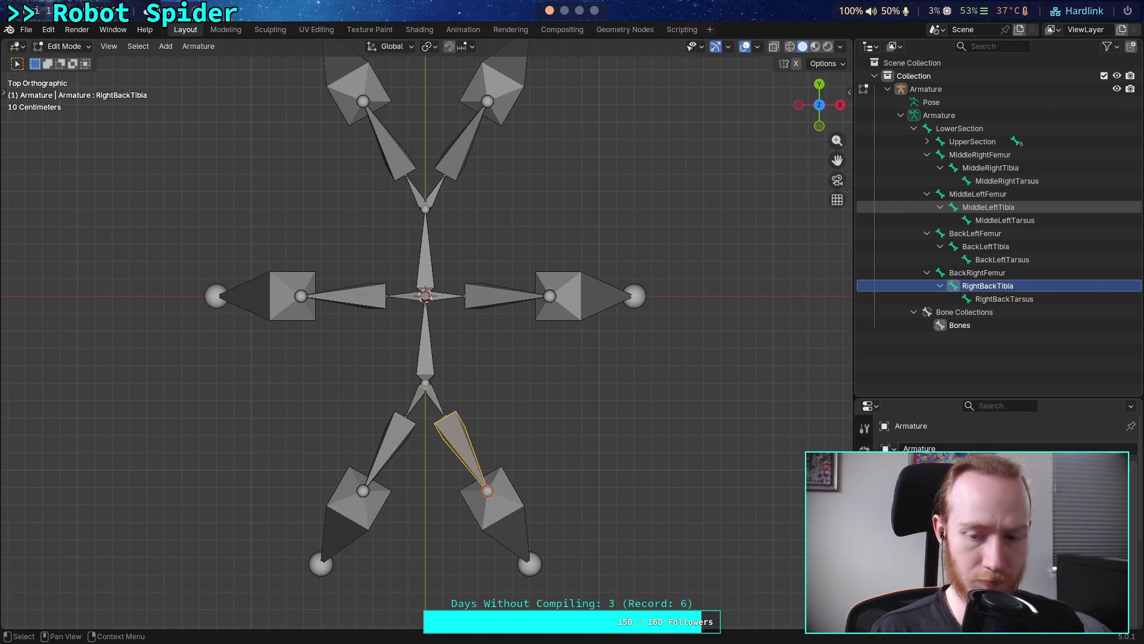
pyautogui.doubleClick(987, 285)
pyautogui.press('Home')
pyautogui.press('Delete')
pyautogui.press('Delete')
pyautogui.press('Delete')
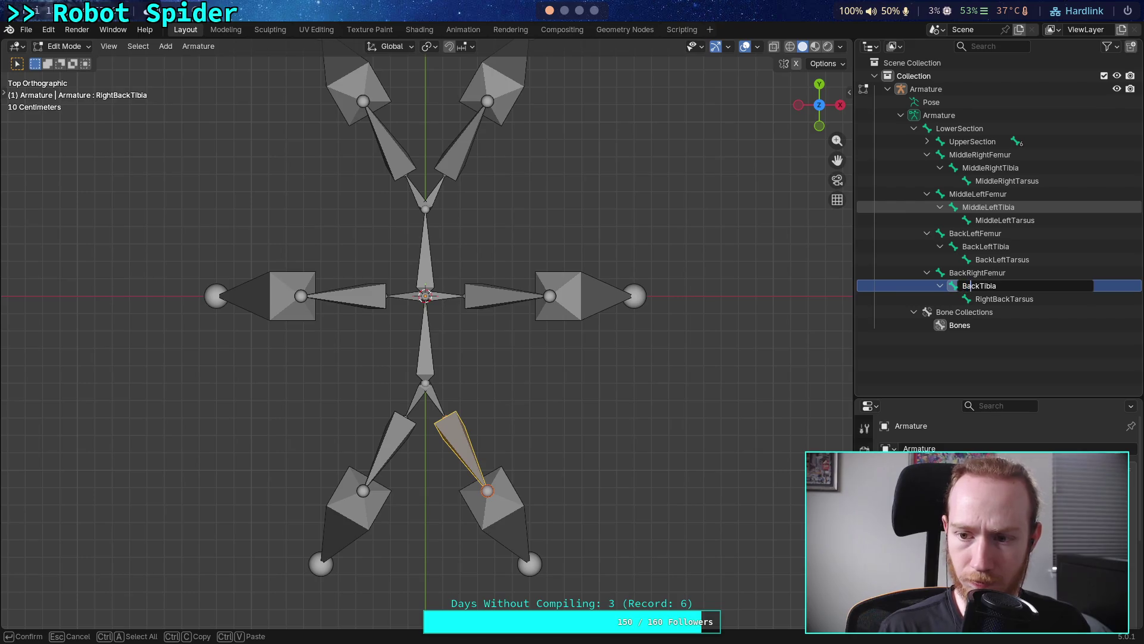
pyautogui.write('Right')
pyautogui.press('Return')
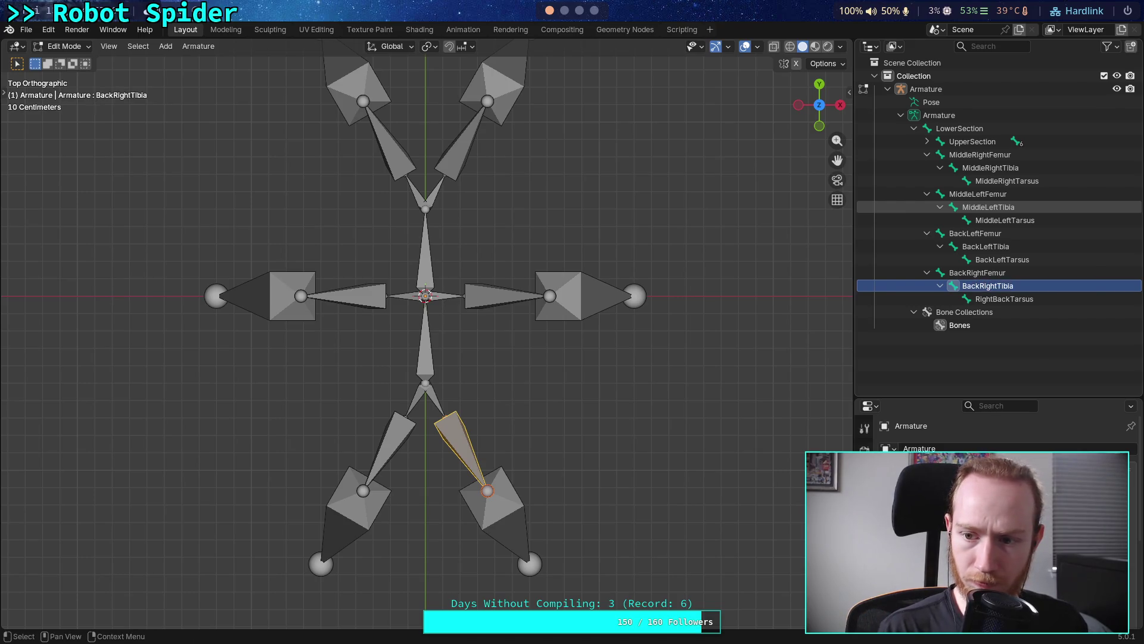
# Rename RightBackTarsus to BackRightTarsus
pyautogui.click(1005, 299)
pyautogui.doubleClick(1005, 299)
pyautogui.press('Home')
pyautogui.press('Delete')
pyautogui.press('Delete')
pyautogui.press('Delete')
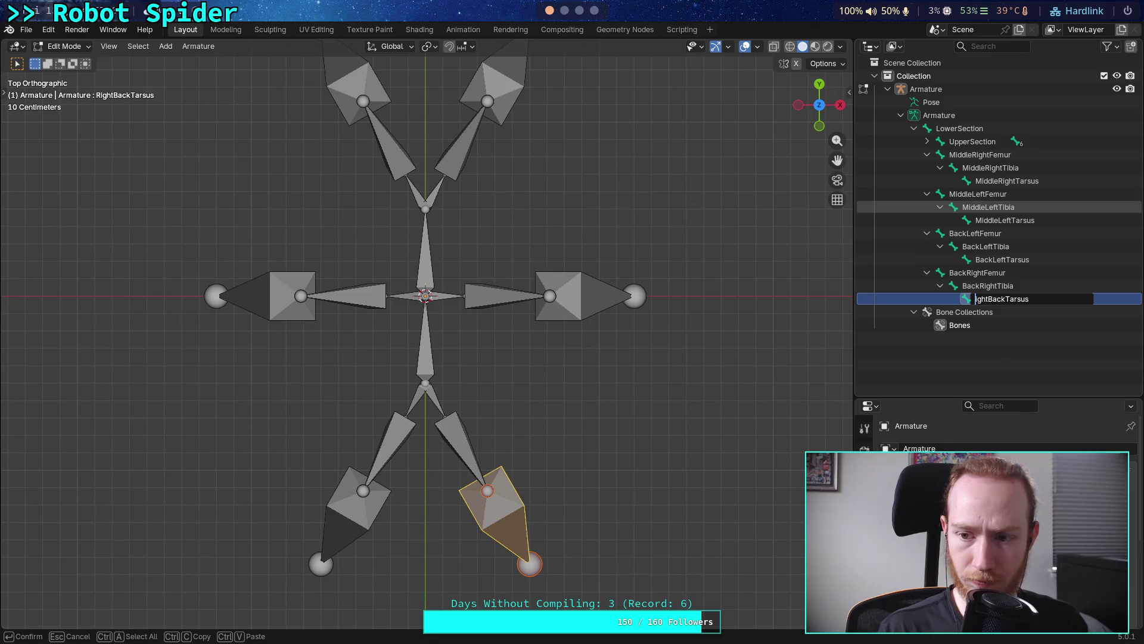
pyautogui.write('Right')
pyautogui.press('Return')
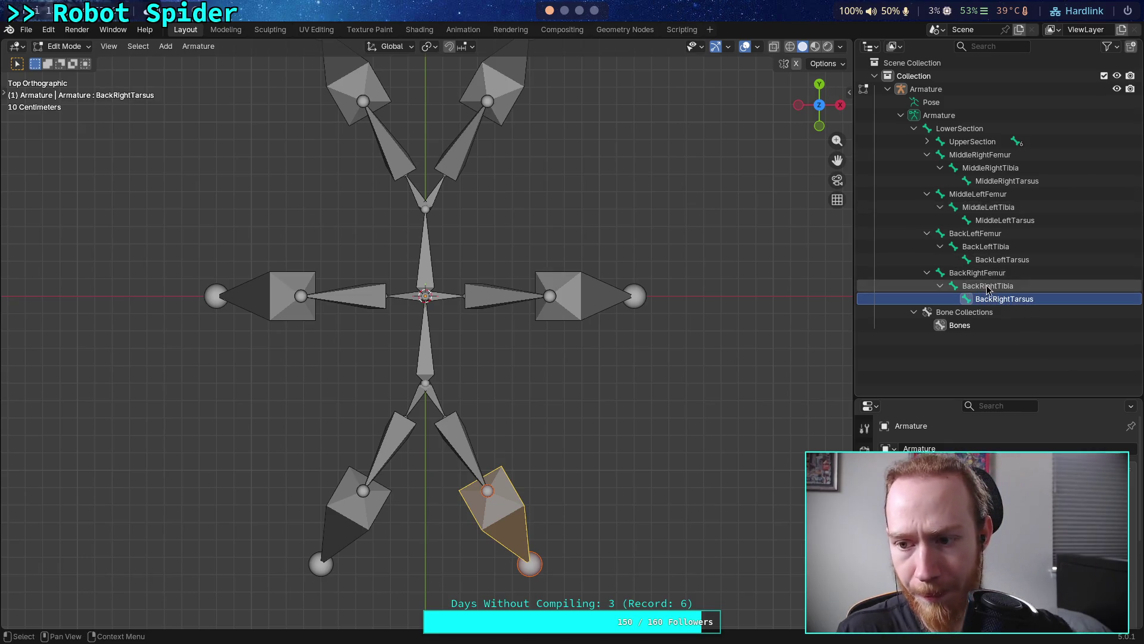
# Expand UpperSection, select the front left femur, and frame the front leg joints
pyautogui.click(927, 142)
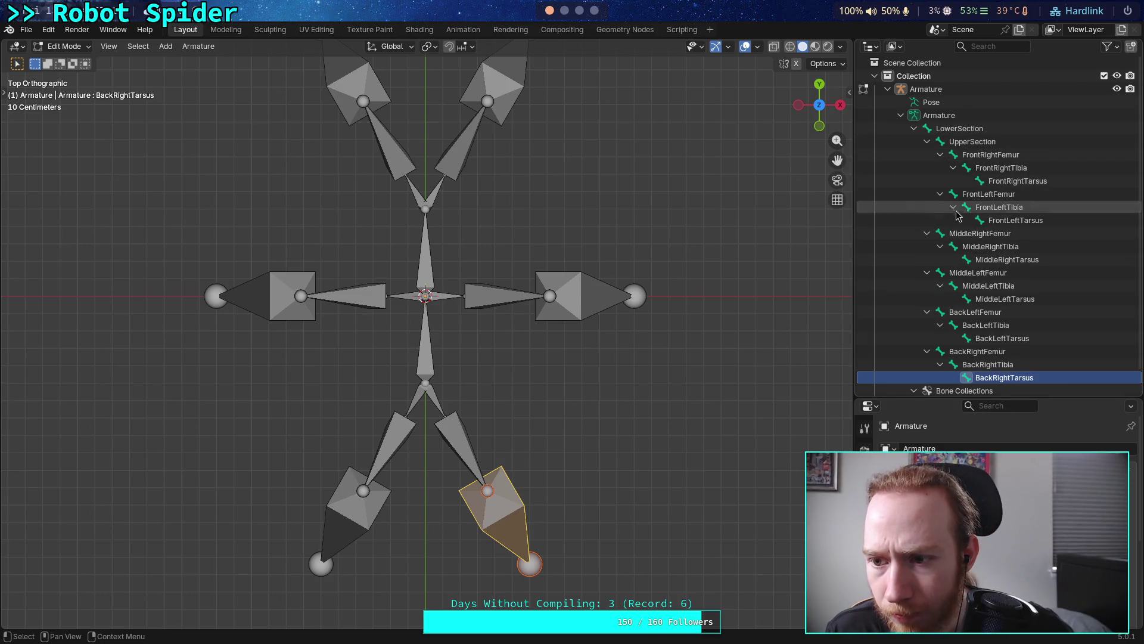
pyautogui.scroll(-1, 960, 251)
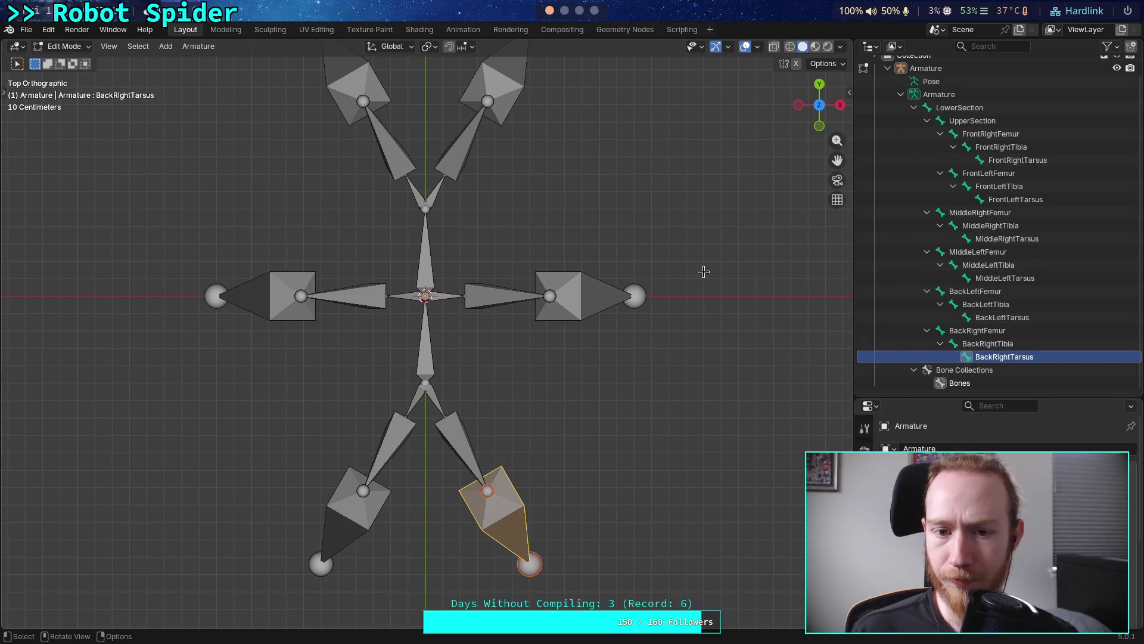
pyautogui.click(415, 191)
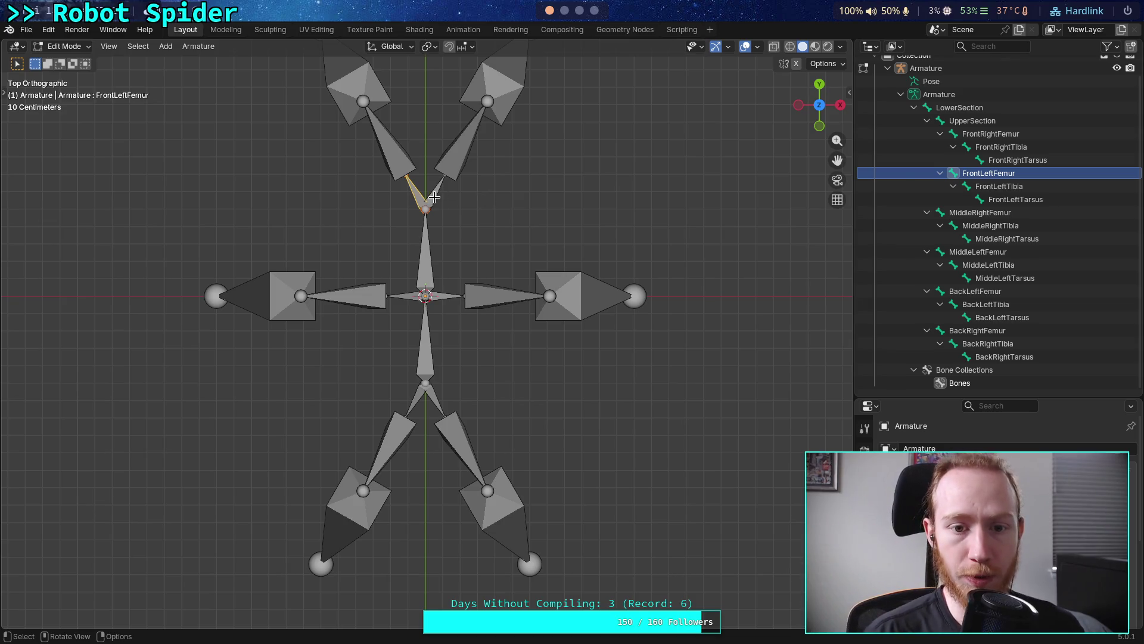
pyautogui.scroll(3, 434, 196)
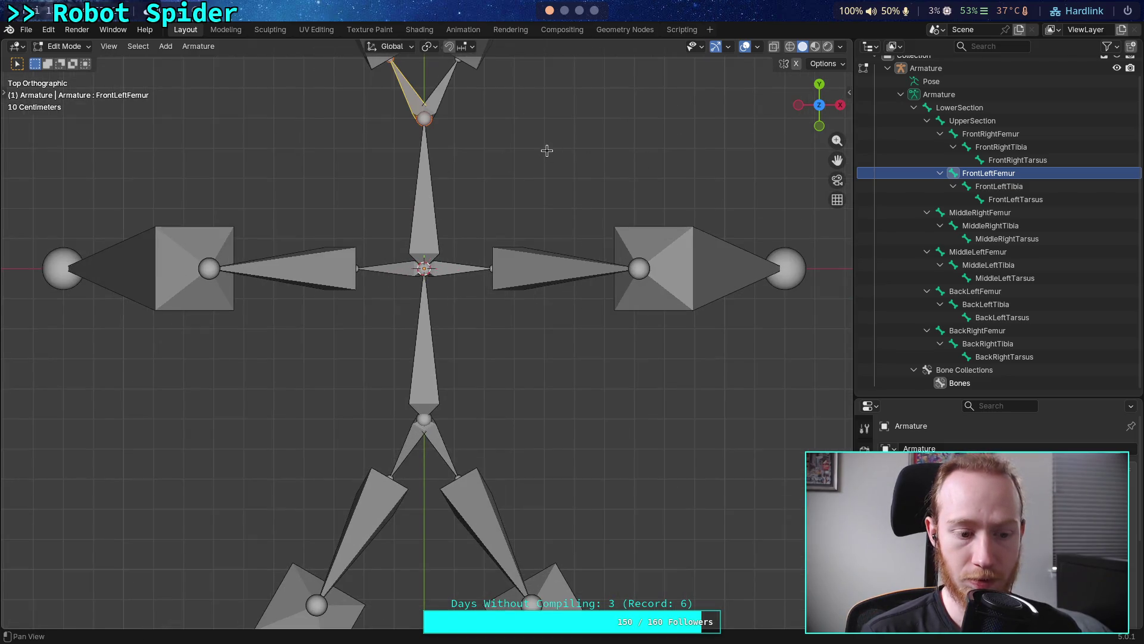
pyautogui.keyDown('shift'); pyautogui.moveTo(547, 150); pyautogui.dragTo(557, 260, button='middle'); pyautogui.keyUp('shift')
# Subdivide the front left femur into two bones and select its new joint
pyautogui.rightClick(417, 201)
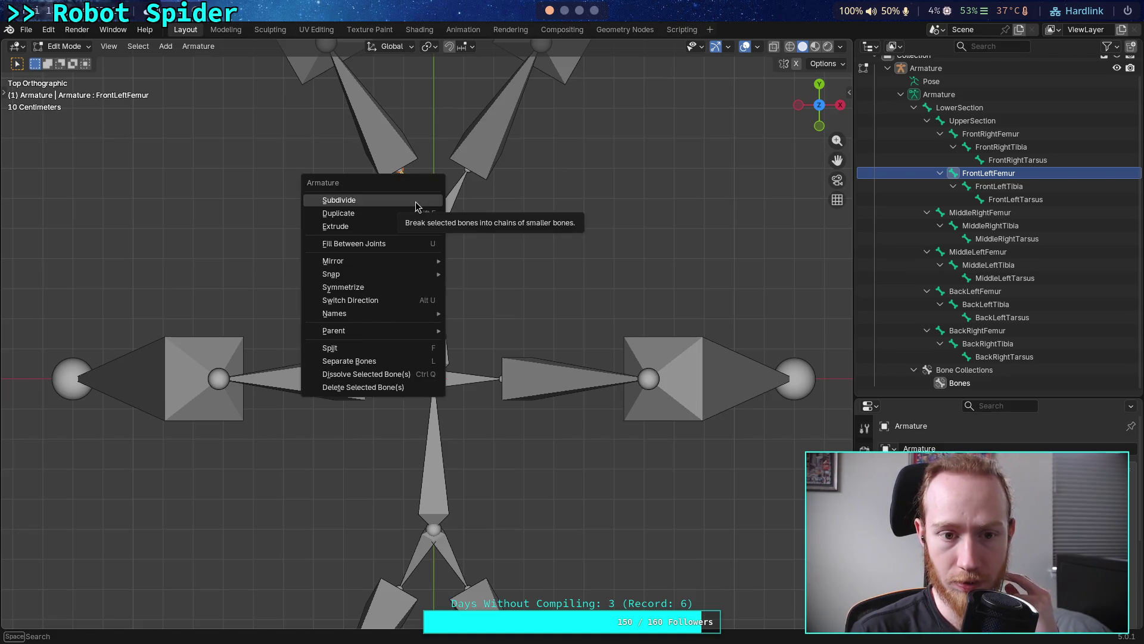
pyautogui.click(416, 201)
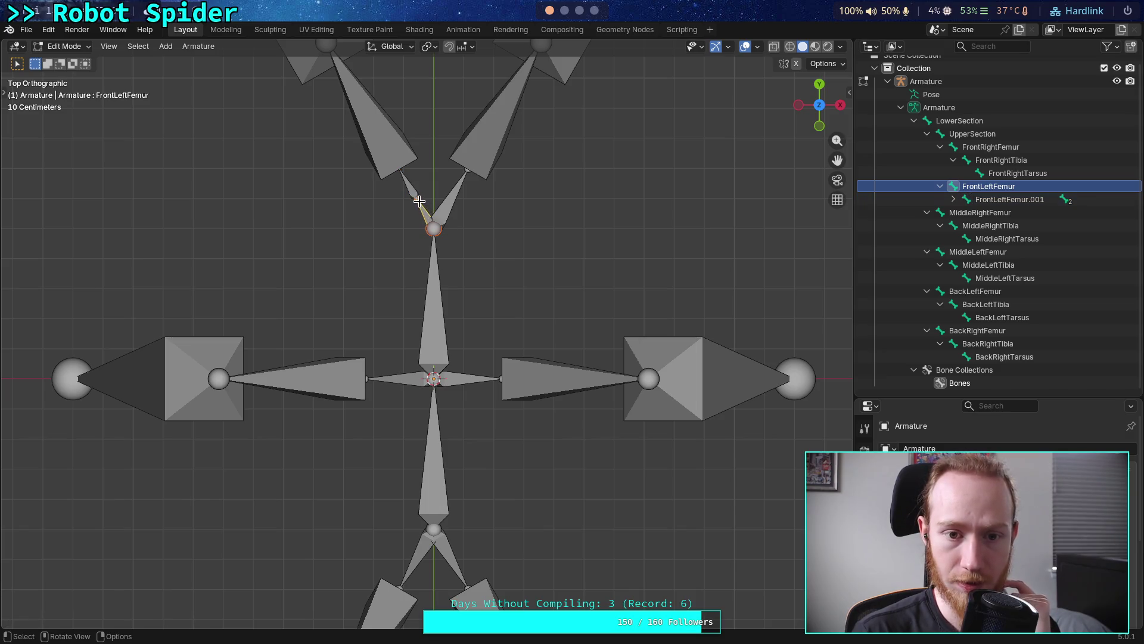
pyautogui.hotkey('alt', 'a')
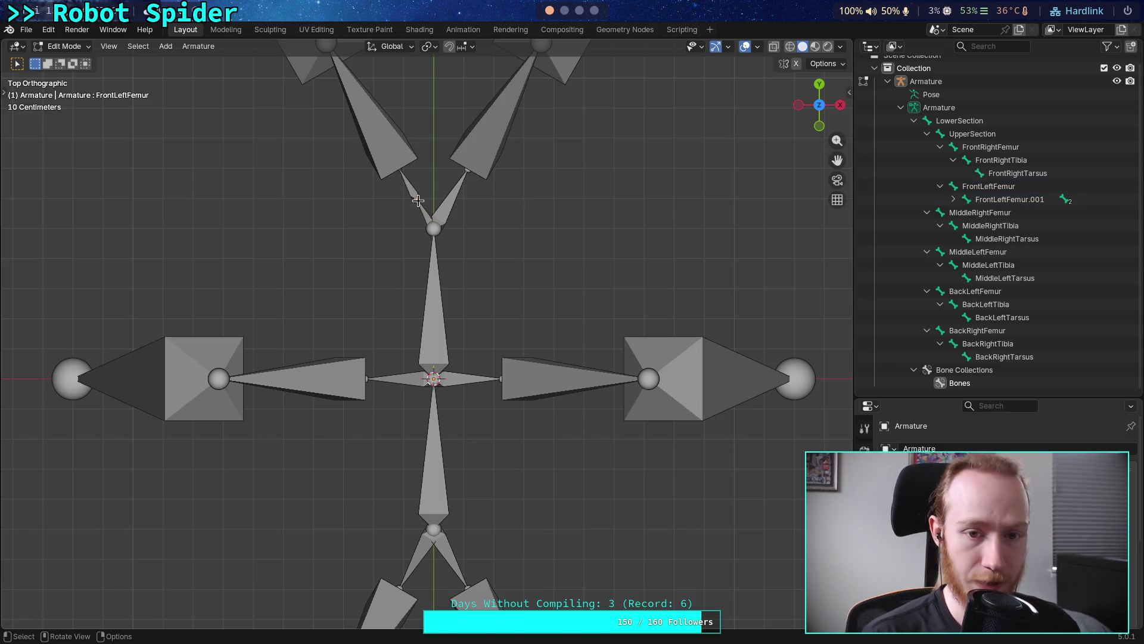
pyautogui.click(417, 200)
pyautogui.press('g')
pyautogui.press('Escape')
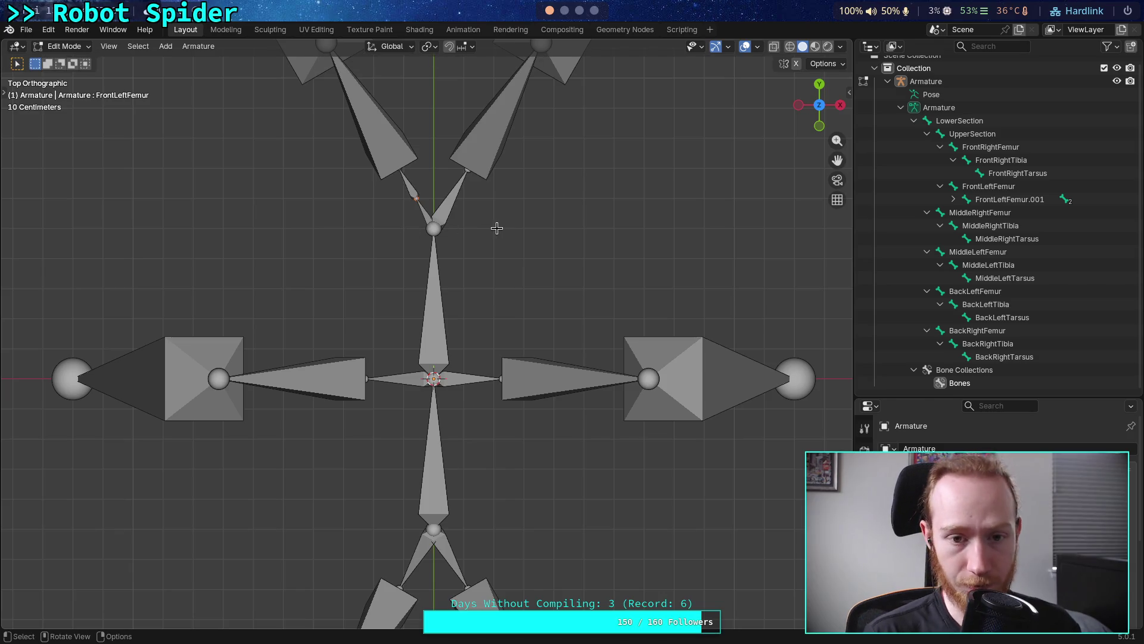
# Frame the front legs, select the left front leg bones, and enlarge the Bone properties panel
pyautogui.keyDown('shift'); pyautogui.moveTo(454, 201); pyautogui.dragTo(488, 400, button='middle'); pyautogui.keyUp('shift')
pyautogui.keyDown('shift'); pyautogui.moveTo(403, 269); pyautogui.dragTo(391, 248, button='middle'); pyautogui.keyUp('shift')
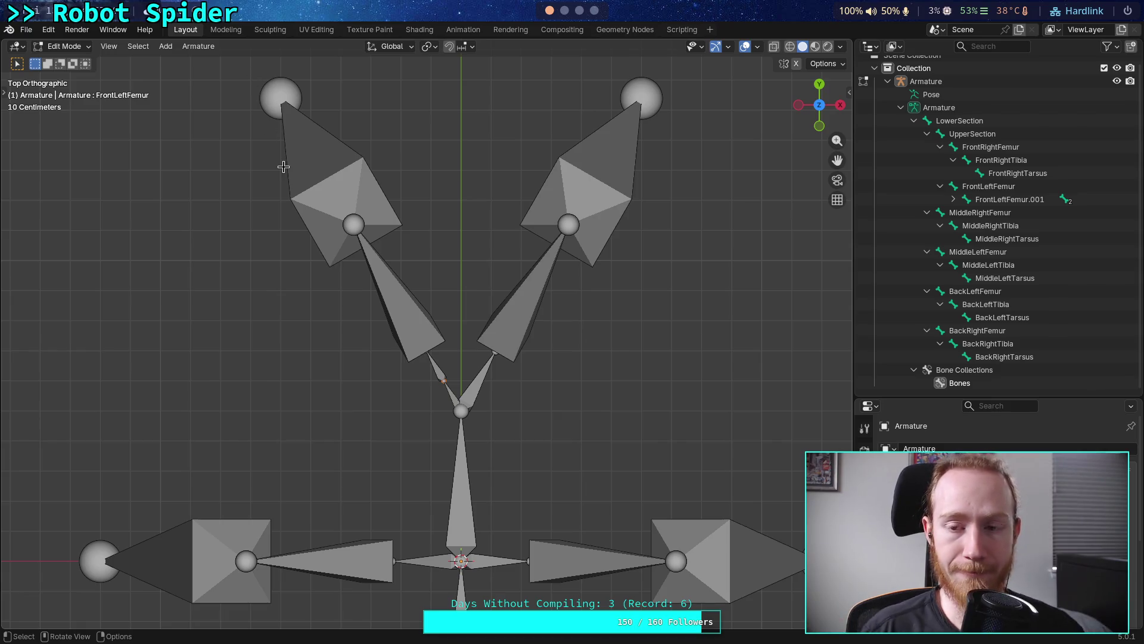
pyautogui.moveTo(234, 70); pyautogui.dragTo(456, 386)
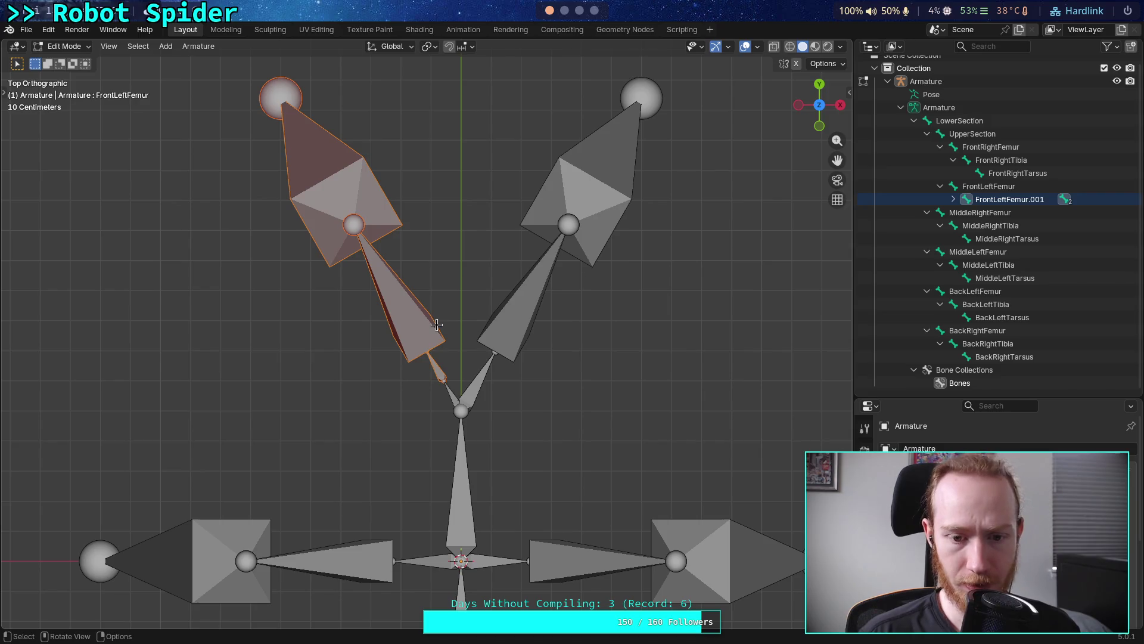
pyautogui.click(448, 385)
pyautogui.click(443, 385)
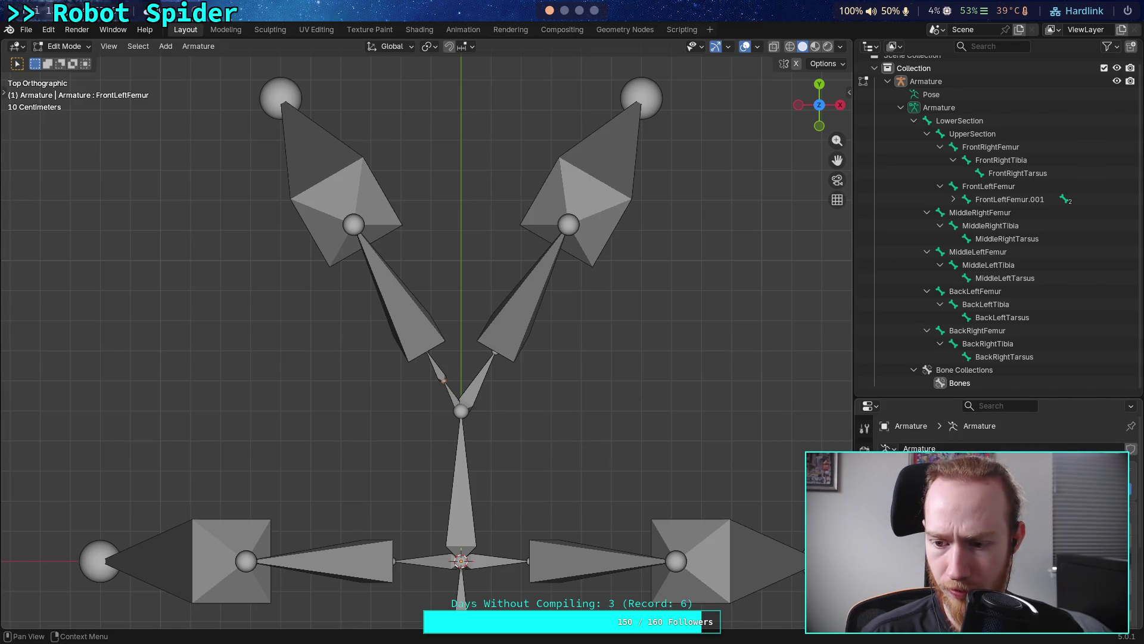
pyautogui.moveTo(939, 397); pyautogui.dragTo(944, 249)
pyautogui.keyDown('ctrl'); pyautogui.scroll(-1, 888, 421); pyautogui.keyUp('ctrl')
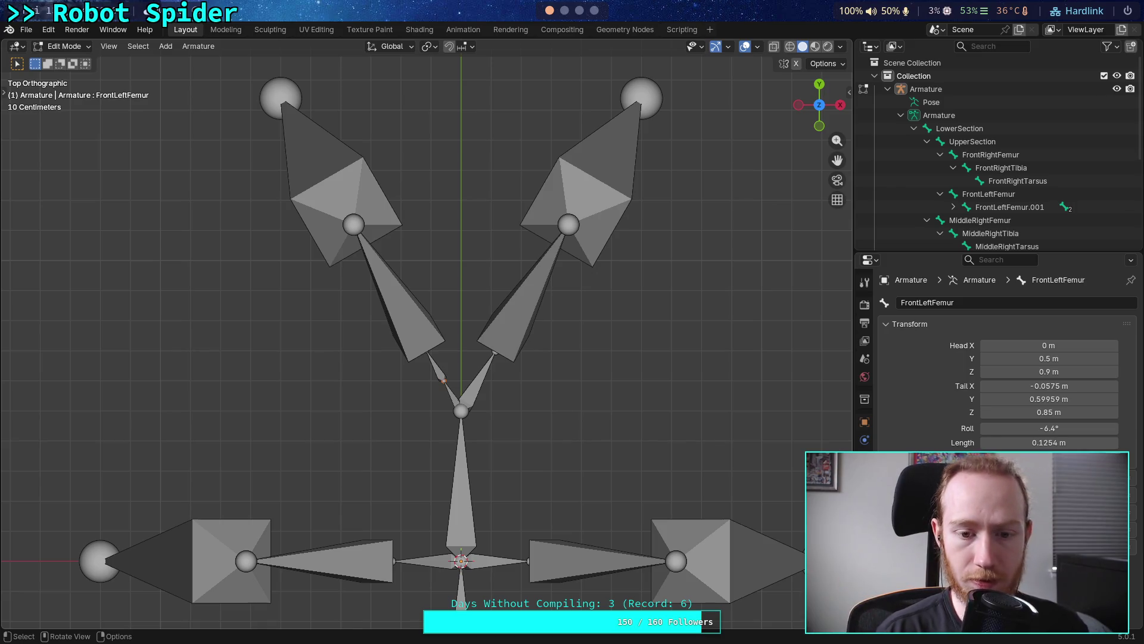
# Undo the femur subdivision, then compare FrontRightFemur and FrontLeftFemur transform values
pyautogui.hotkey('ctrl', 'z')
pyautogui.hotkey('ctrl', 'z')
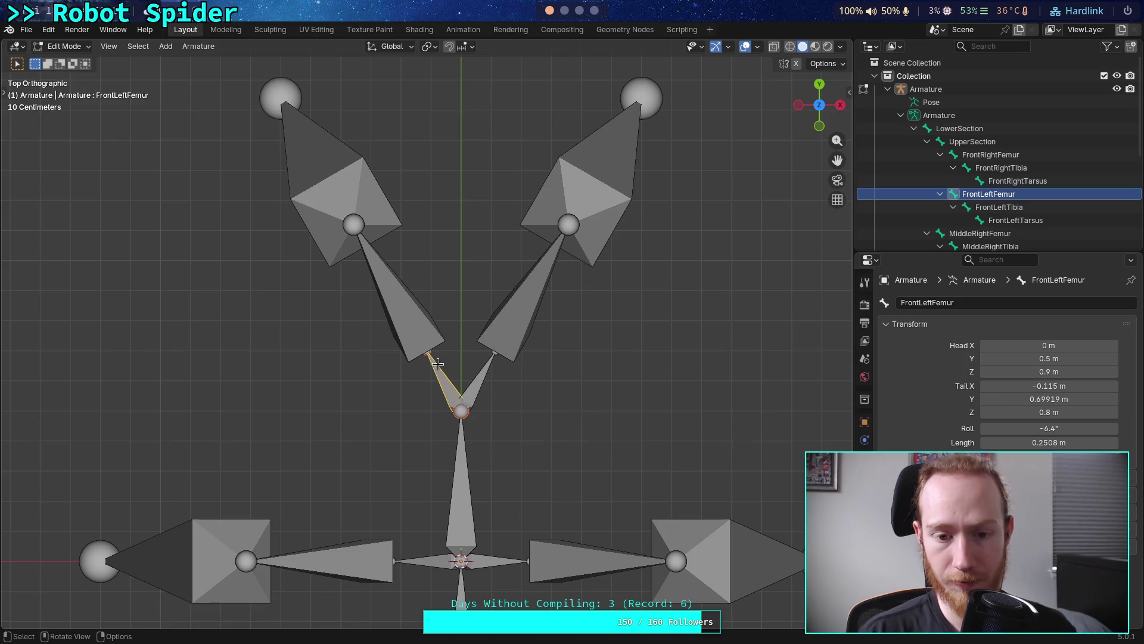
pyautogui.click(430, 357)
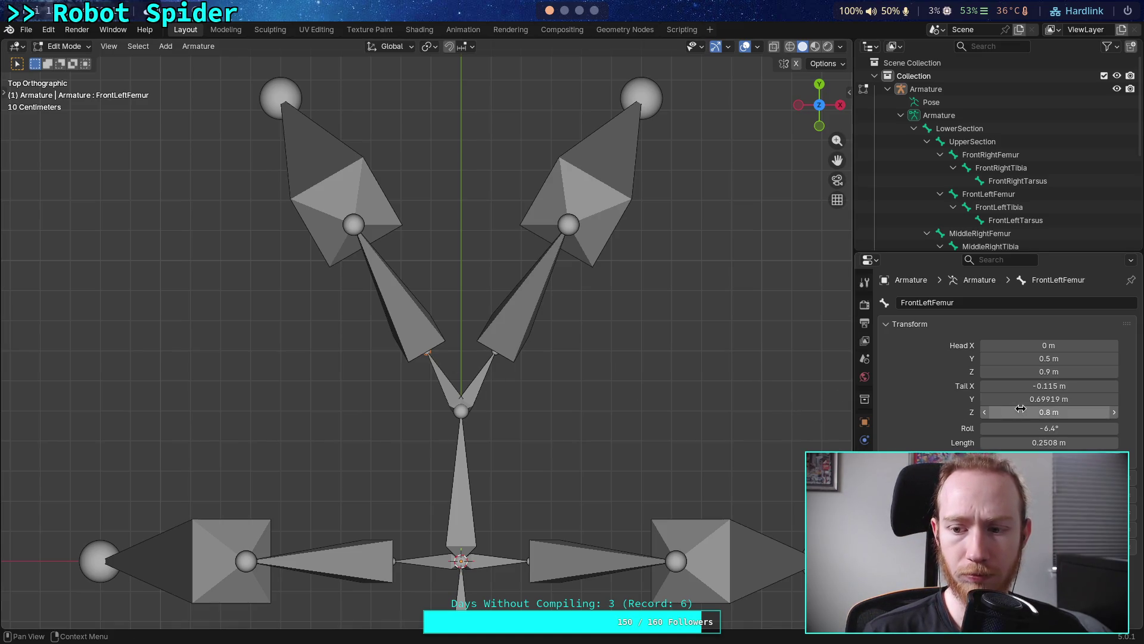
pyautogui.click(490, 356)
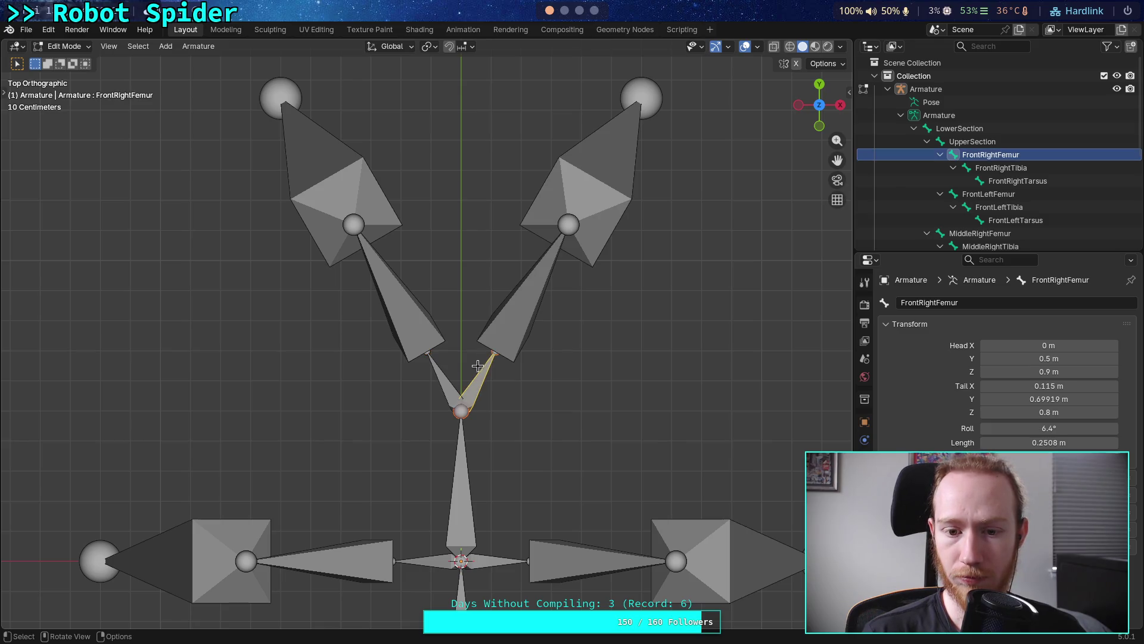
pyautogui.click(431, 358)
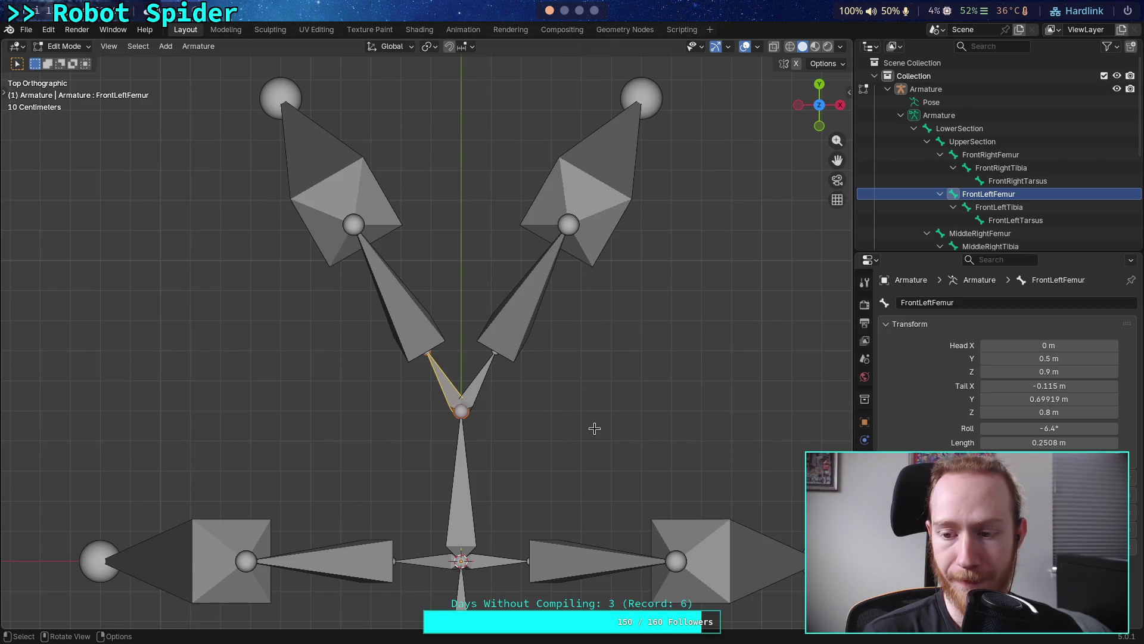
pyautogui.moveTo(492, 468)
pyautogui.mouseDown(button='middle')
pyautogui.moveTo(503, 327)
pyautogui.moveTo(473, 357)
pyautogui.moveTo(475, 347)
pyautogui.moveTo(685, 381)
pyautogui.mouseUp(button='middle')
# Set the front left femur's roll to 9°
pyautogui.click(1071, 430)
pyautogui.write('955d')
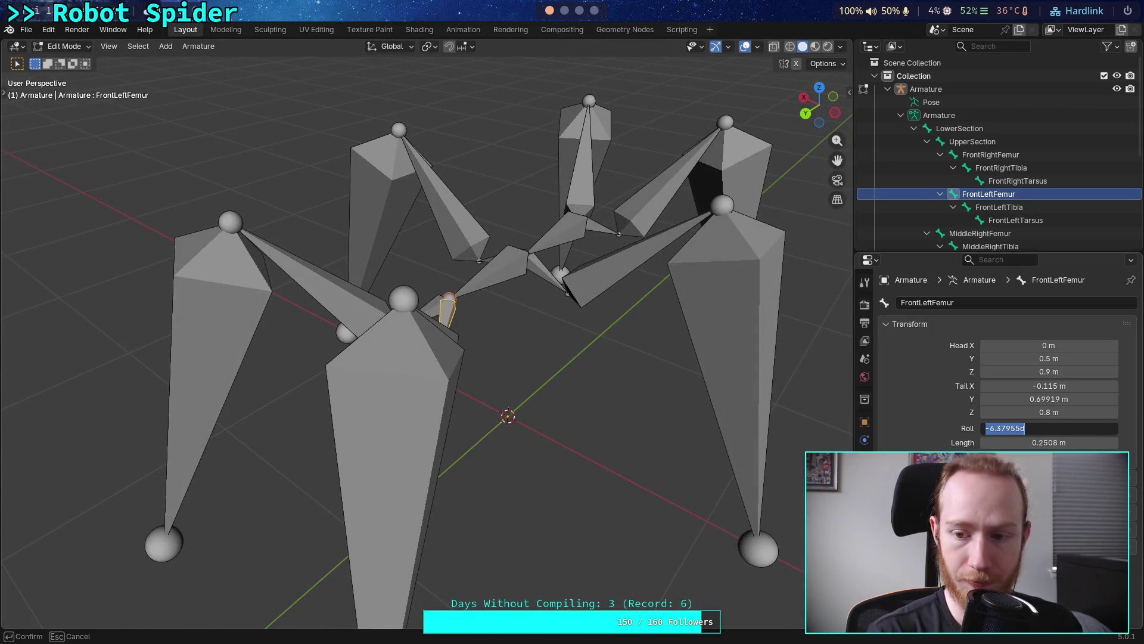
pyautogui.press('Return')
pyautogui.moveTo(560, 355)
pyautogui.mouseDown(button='middle')
pyautogui.moveTo(625, 302)
pyautogui.moveTo(620, 258)
pyautogui.moveTo(616, 286)
pyautogui.moveTo(642, 355)
pyautogui.moveTo(756, 378)
pyautogui.moveTo(721, 365)
pyautogui.moveTo(798, 358)
pyautogui.moveTo(661, 411)
pyautogui.mouseUp(button='middle')
# Set MiddleLeftFemur's roll to 0°, then to -23°
pyautogui.click(662, 411)
pyautogui.click(1049, 428)
pyautogui.press('Return')
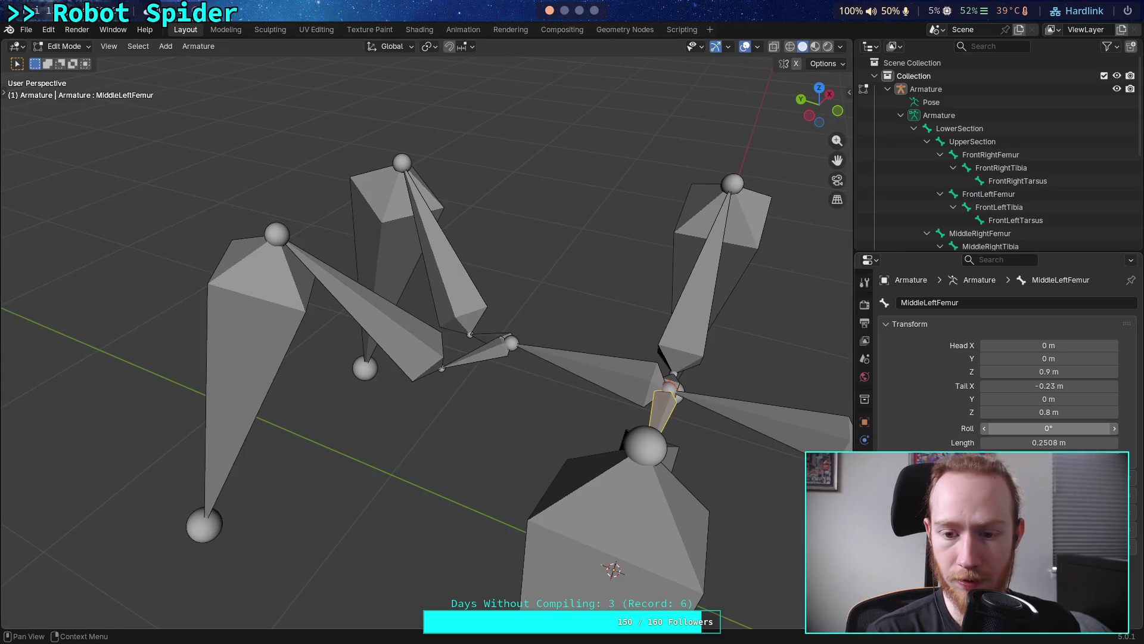
pyautogui.moveTo(668, 345)
pyautogui.mouseDown(button='middle')
pyautogui.moveTo(566, 350)
pyautogui.moveTo(553, 386)
pyautogui.moveTo(654, 374)
pyautogui.moveTo(684, 390)
pyautogui.mouseUp(button='middle')
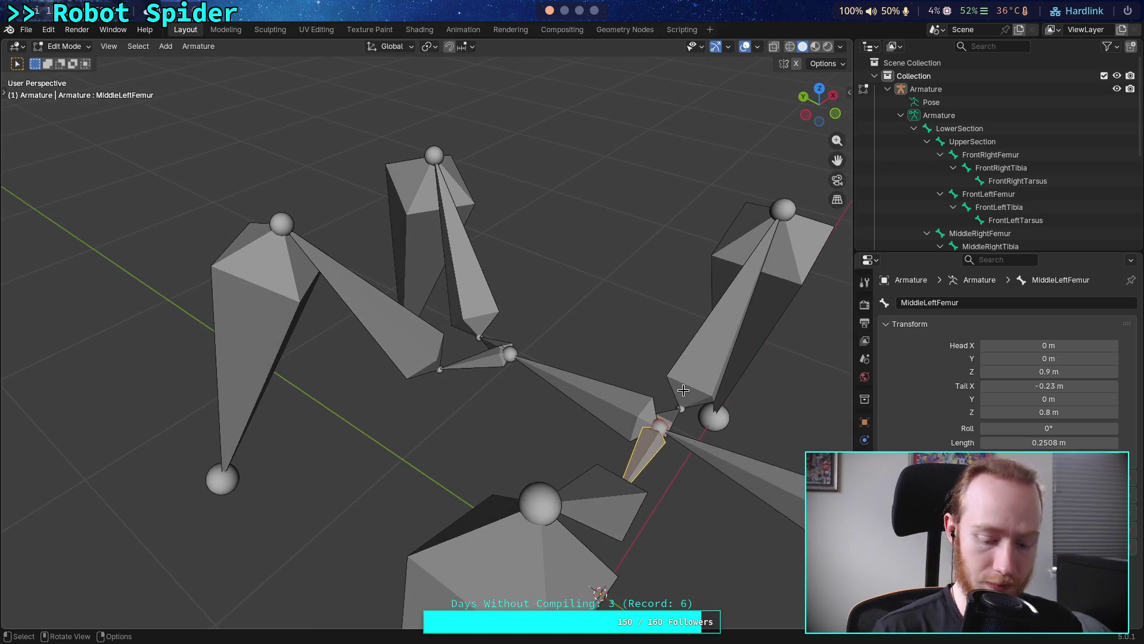
pyautogui.hotkey('ctrl', 'r')
pyautogui.write('-23')
pyautogui.press('Return')
# Check the legs in top orthographic view, clear the bone selection, and zoom out
pyautogui.moveTo(703, 384)
pyautogui.mouseDown(button='middle')
pyautogui.moveTo(568, 434)
pyautogui.moveTo(614, 425)
pyautogui.mouseUp(button='middle')
pyautogui.moveTo(685, 402)
pyautogui.keyDown('shift'); pyautogui.mouseDown(button='middle')
pyautogui.moveTo(490, 407)
pyautogui.moveTo(513, 411)
pyautogui.moveTo(487, 417)
pyautogui.moveTo(555, 421)
pyautogui.moveTo(414, 379)
pyautogui.moveTo(420, 358)
pyautogui.moveTo(428, 392)
pyautogui.mouseUp(button='middle'); pyautogui.keyUp('shift')
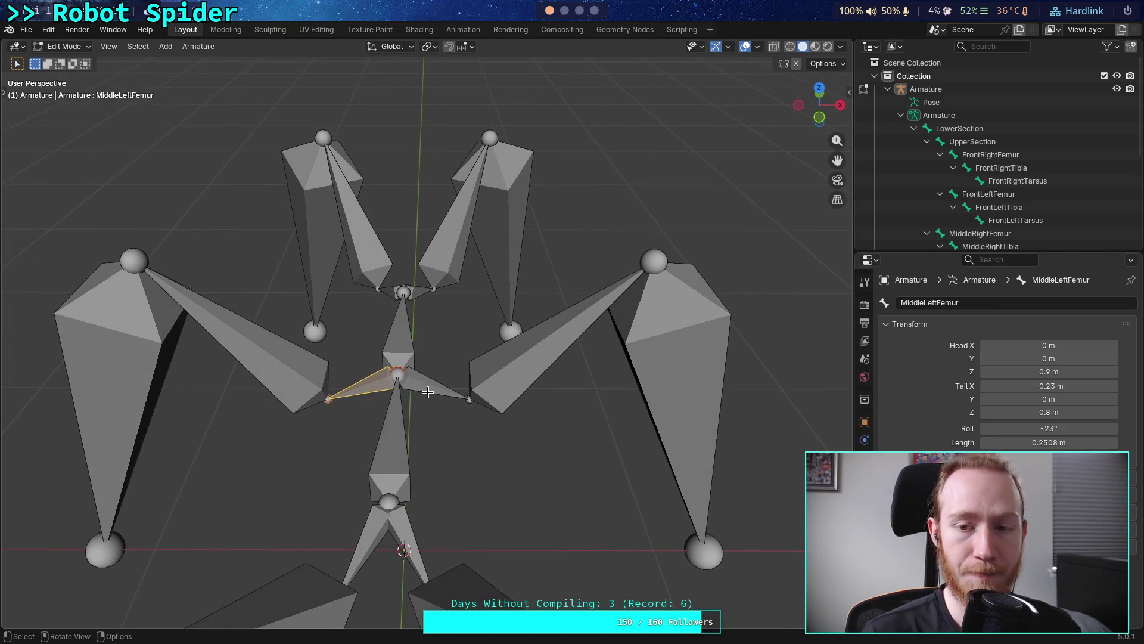
pyautogui.click(821, 90)
pyautogui.scroll(-1, 445, 358)
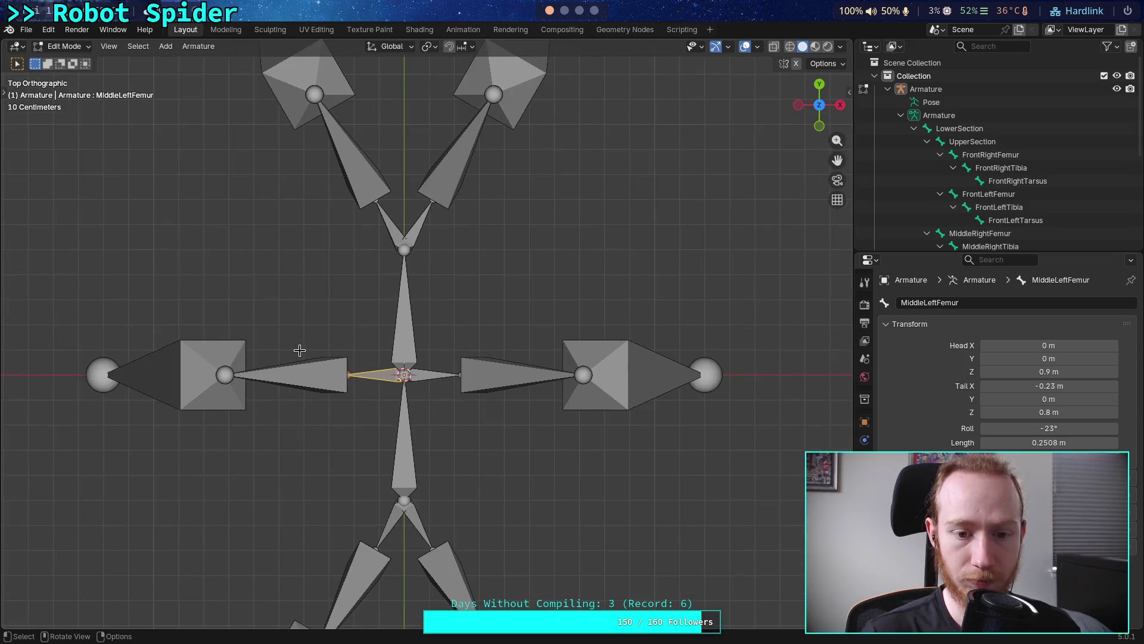
pyautogui.keyDown('shift'); pyautogui.moveTo(300, 350); pyautogui.dragTo(332, 332, button='middle'); pyautogui.keyUp('shift')
pyautogui.moveTo(87, 294)
pyautogui.mouseDown()
pyautogui.moveTo(286, 421)
pyautogui.moveTo(396, 433)
pyautogui.mouseUp()
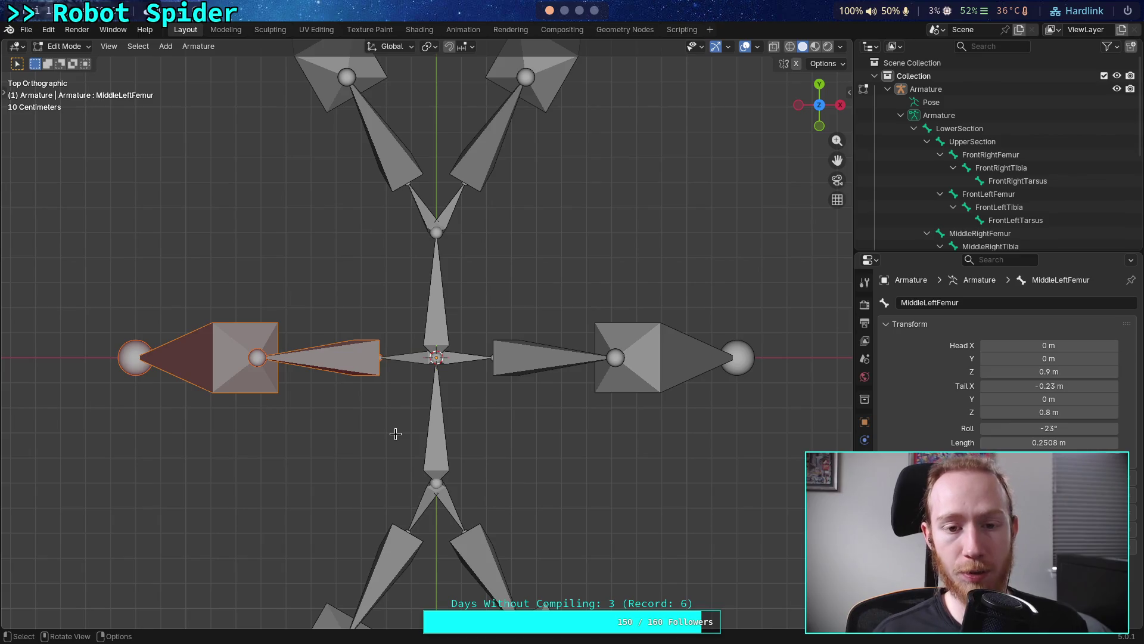
pyautogui.click(395, 433)
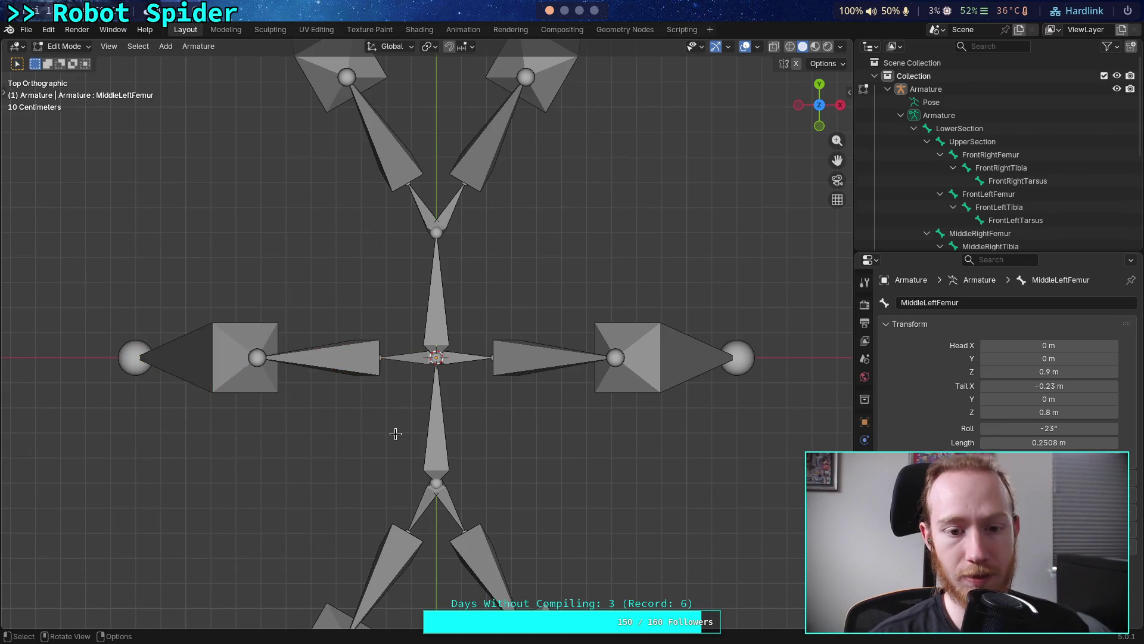
pyautogui.scroll(-2, 572, 387)
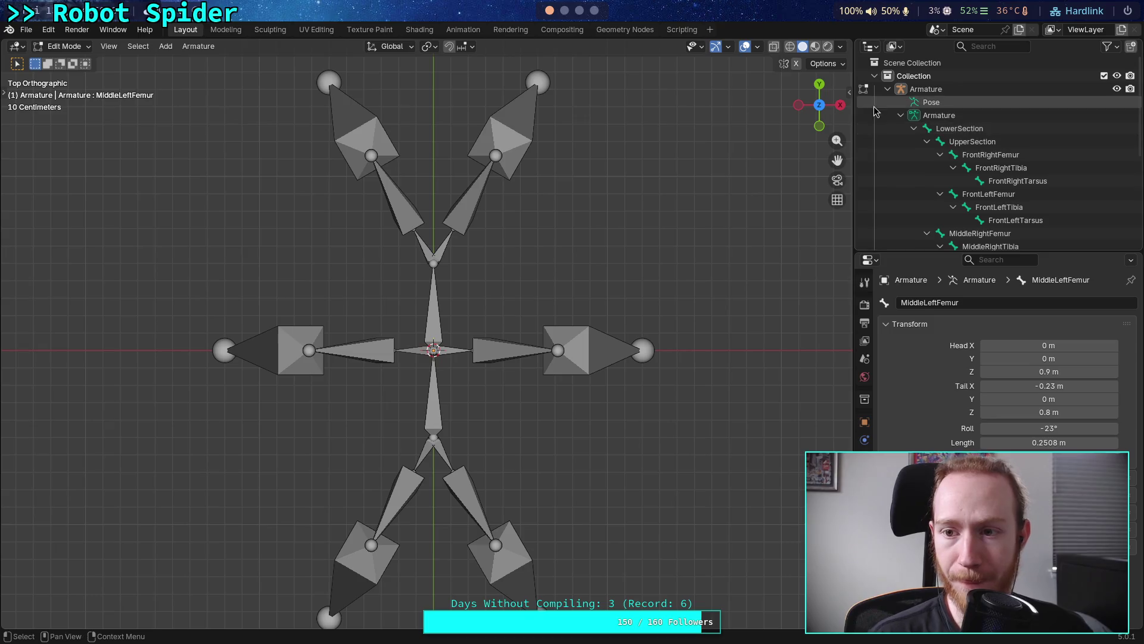
# Leave bone editing for Object Mode and add a cube at the origin
pyautogui.click(900, 115)
pyautogui.rightClick(908, 77)
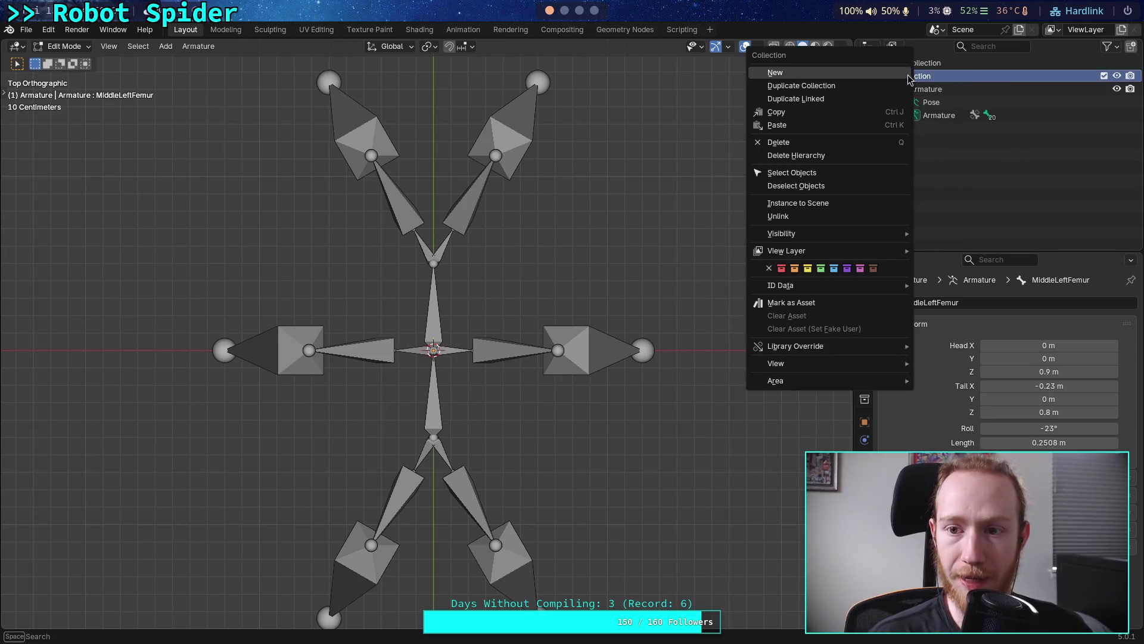
pyautogui.press('Tab')
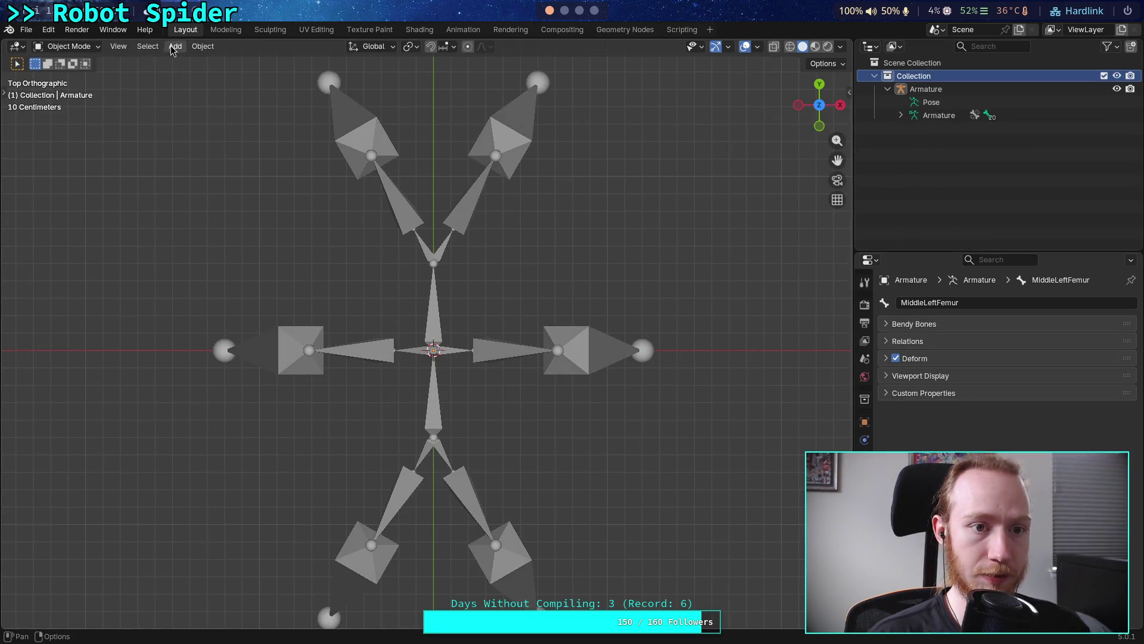
pyautogui.click(174, 46)
pyautogui.moveTo(253, 61)
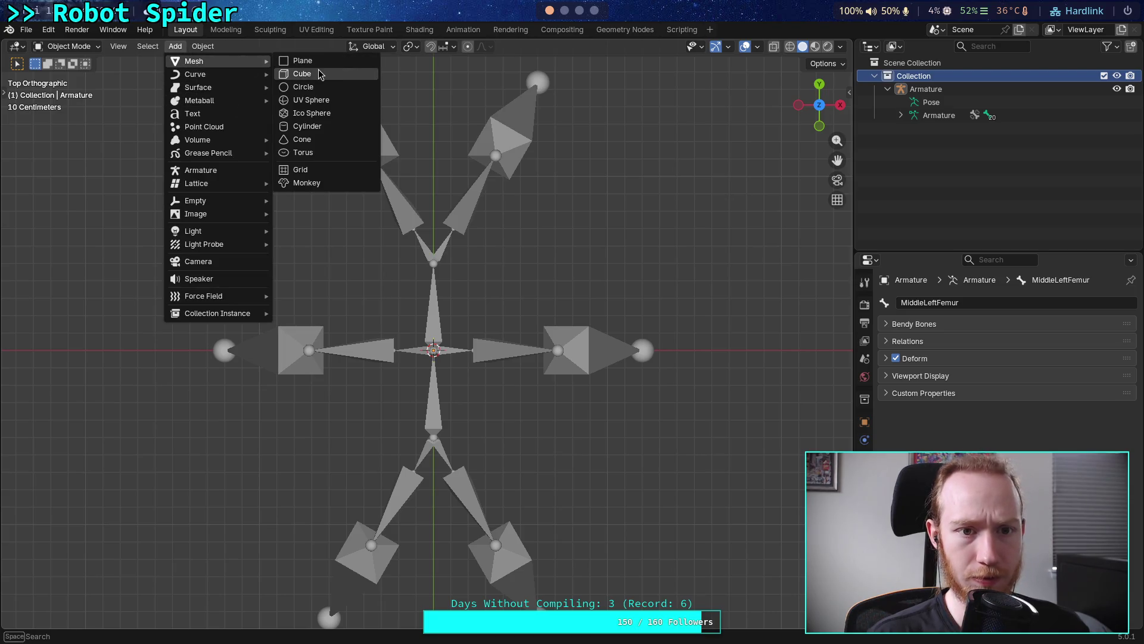
pyautogui.click(321, 74)
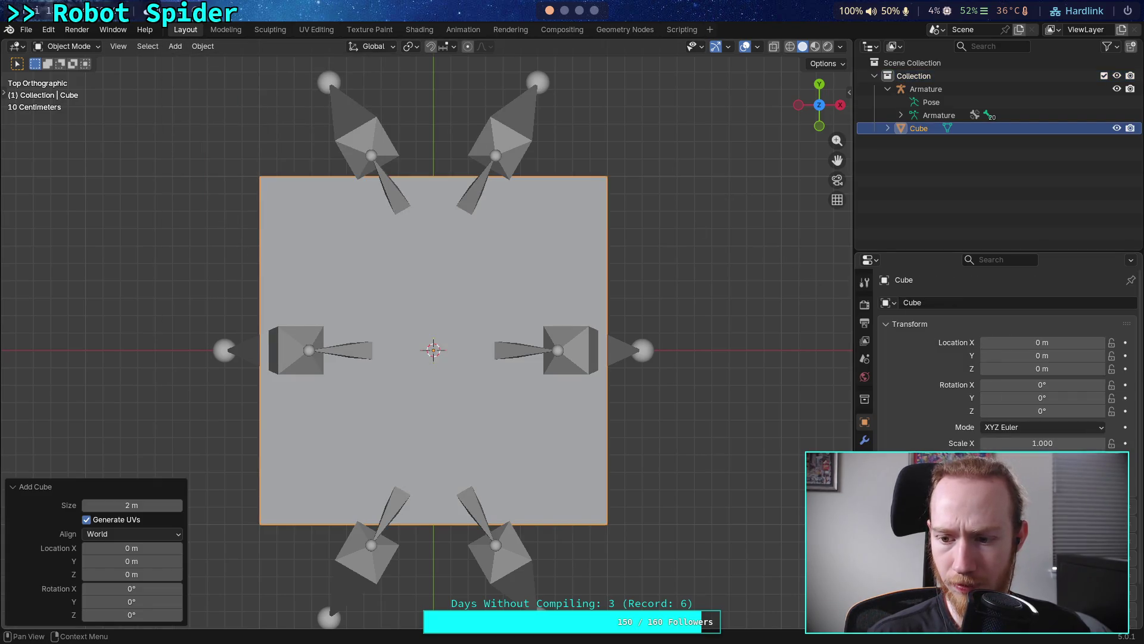
# Scale the cube to 0.3 on X and 0.5 on Y
pyautogui.moveTo(1060, 443)
pyautogui.mouseDown()
pyautogui.moveTo(1019, 444)
pyautogui.moveTo(1072, 444)
pyautogui.mouseUp()
pyautogui.click(1072, 444)
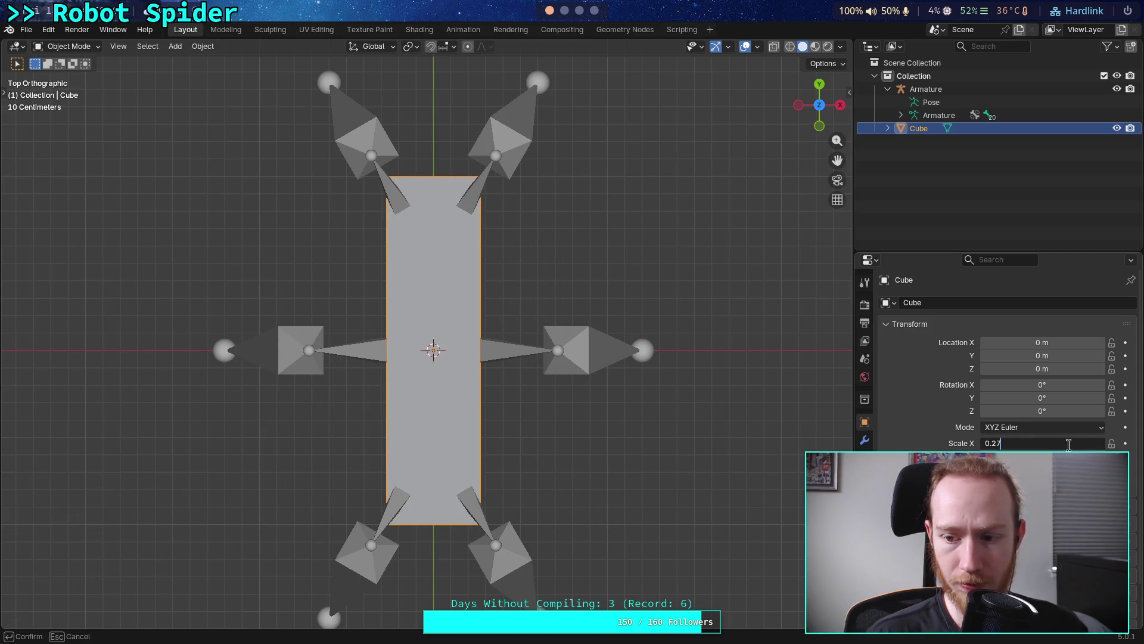
pyautogui.write('0.27')
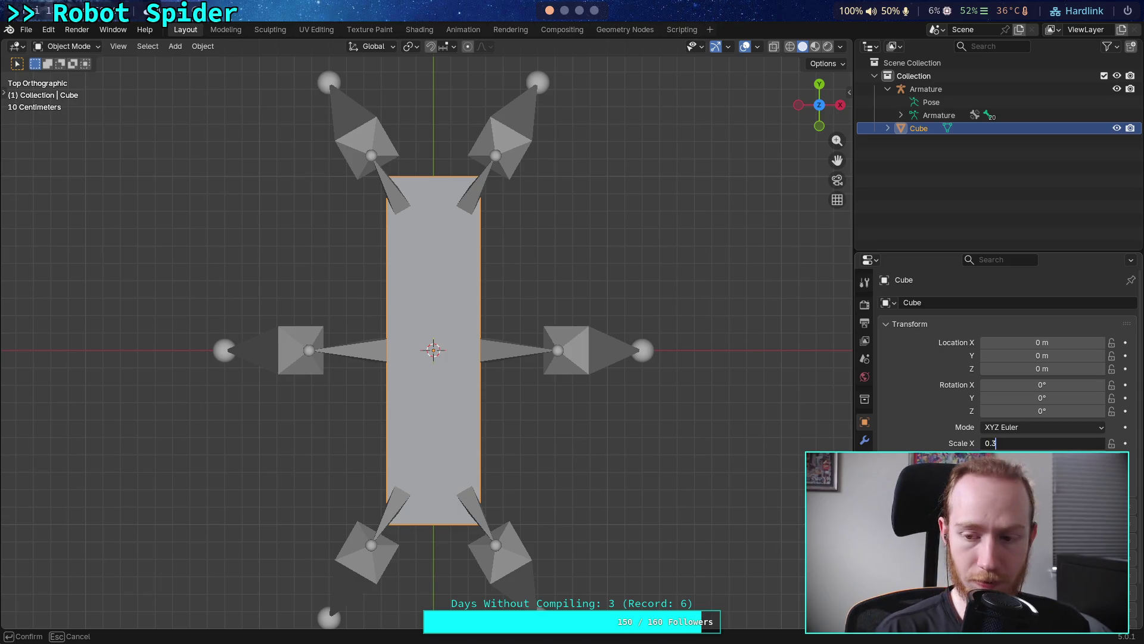
pyautogui.press('Return')
pyautogui.press('s')
pyautogui.press('y')
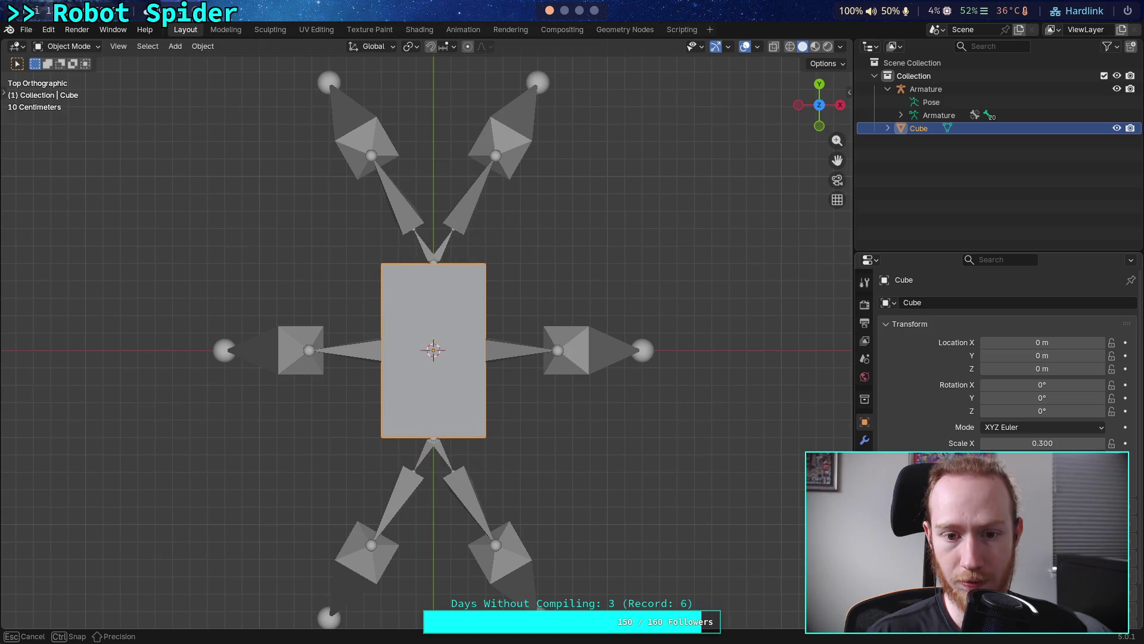
pyautogui.write('.')
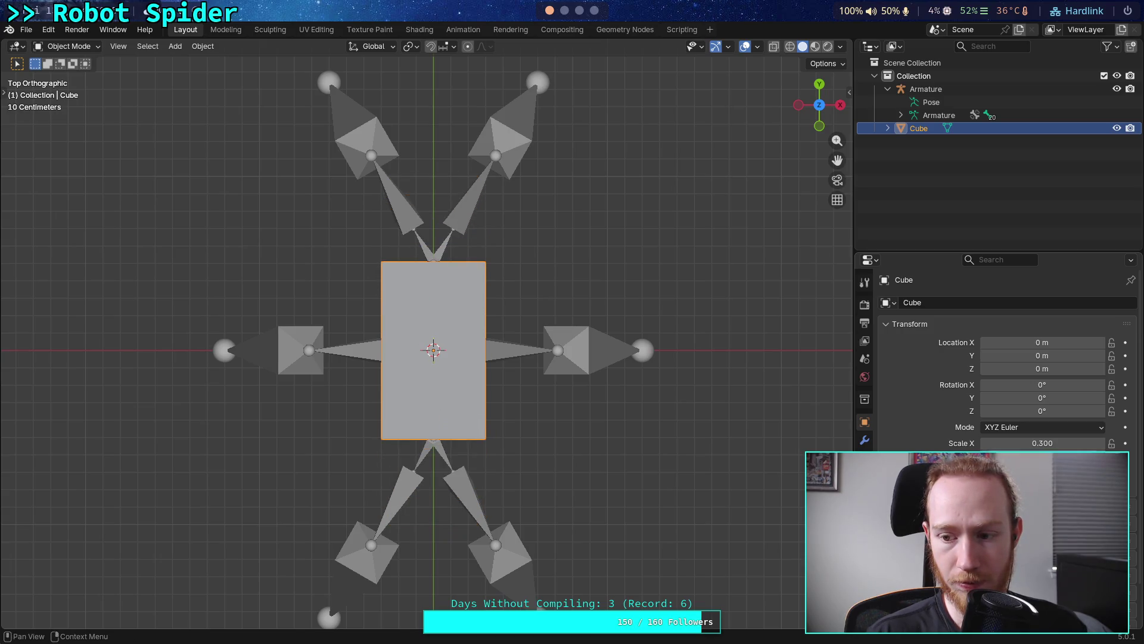
pyautogui.press('Return')
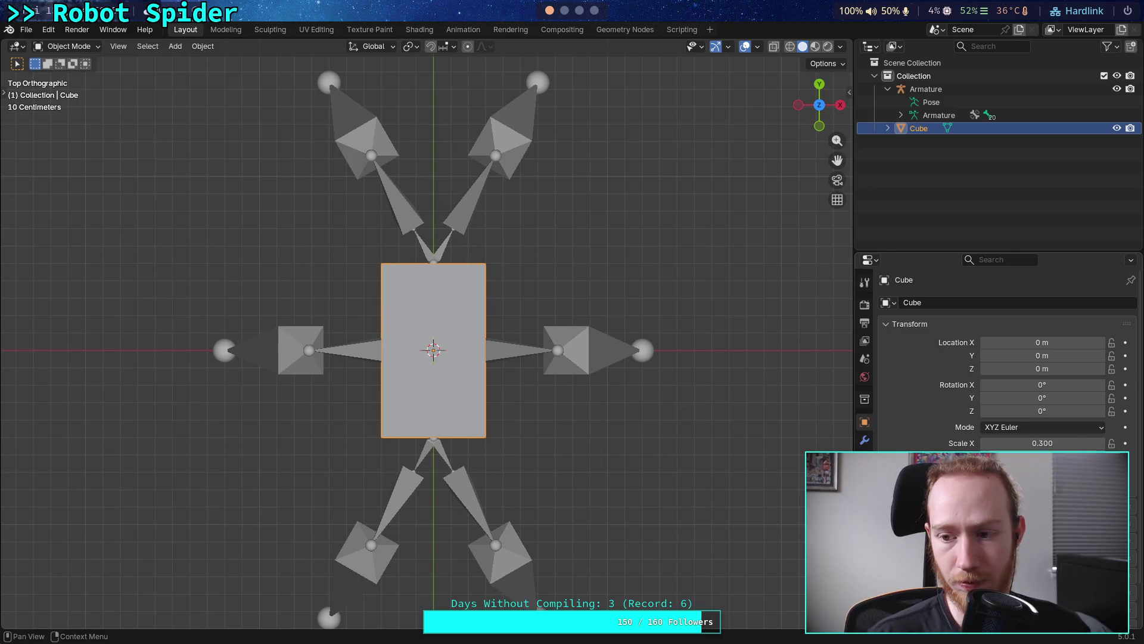
pyautogui.scroll(-2, 1008, 358)
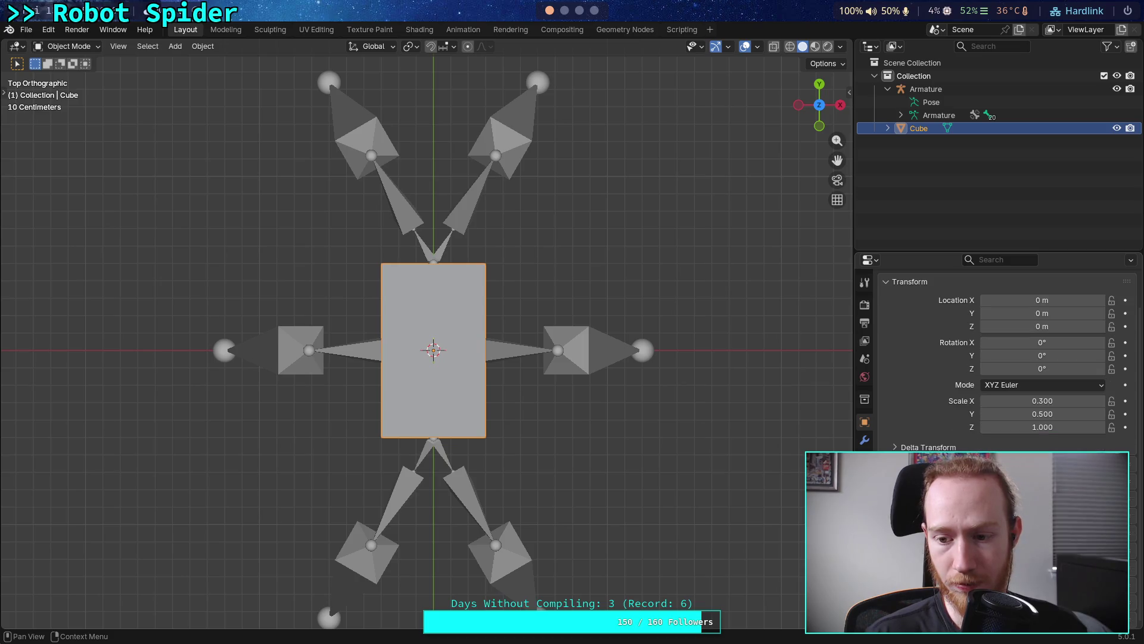
pyautogui.scroll(2, 949, 417)
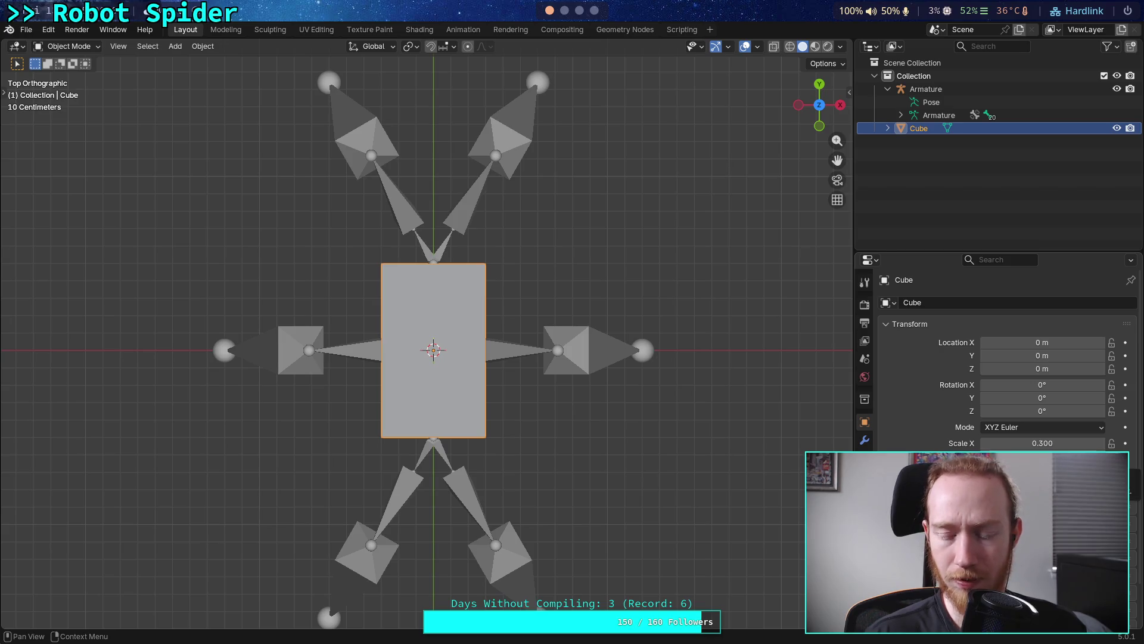
pyautogui.scroll(-8, 650, 391)
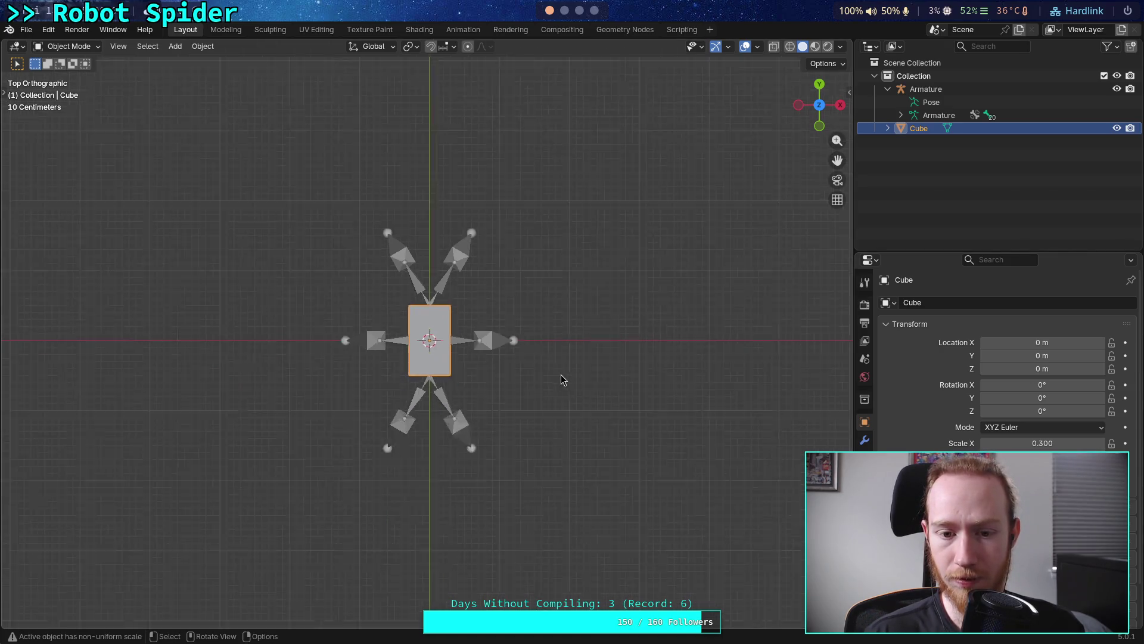
pyautogui.scroll(8, 562, 379)
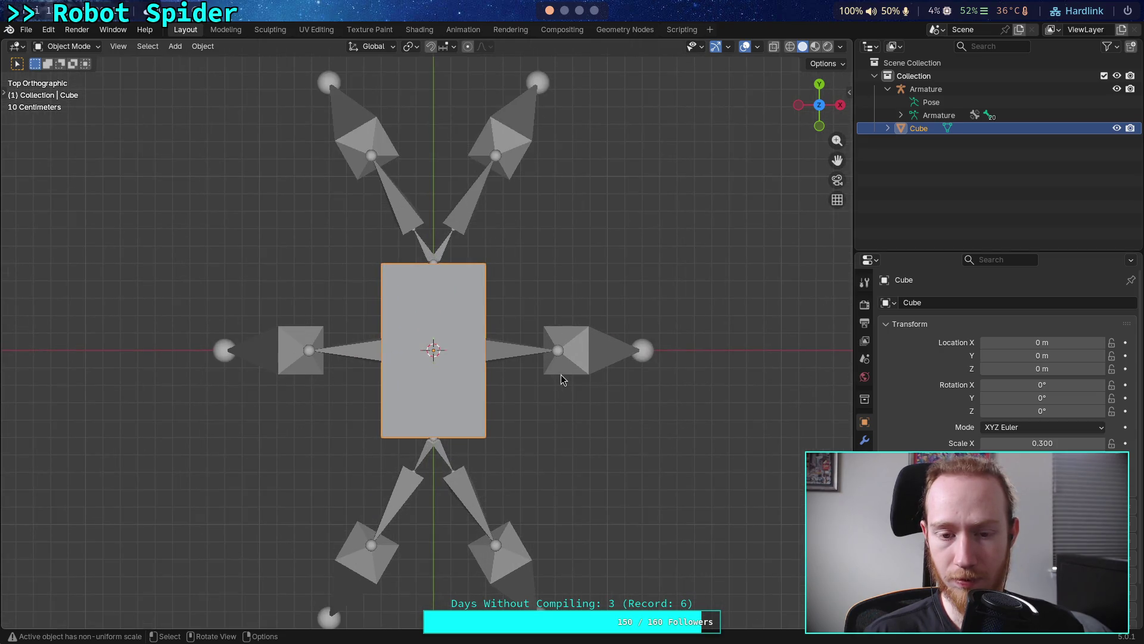
pyautogui.scroll(-5, 561, 379)
pyautogui.scroll(4, 561, 379)
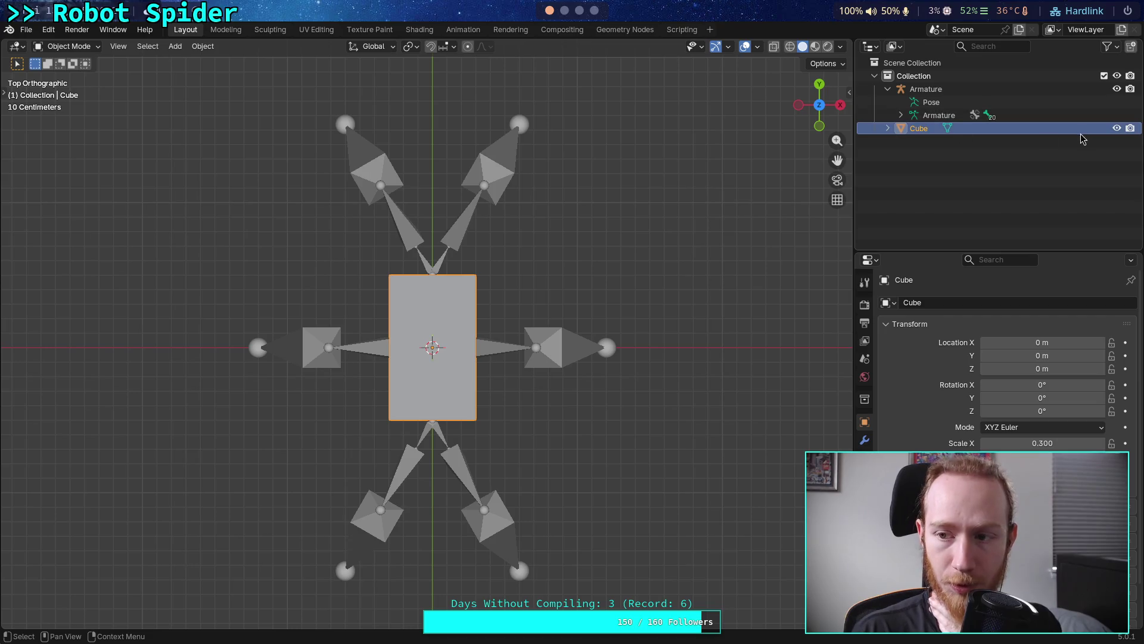
# With the cube hidden, check the armature's UpperSection and LowerSection bones in edit mode
pyautogui.click(1118, 131)
pyautogui.click(926, 88)
pyautogui.press('Tab')
pyautogui.hotkey('alt', 'a')
pyautogui.click(428, 317)
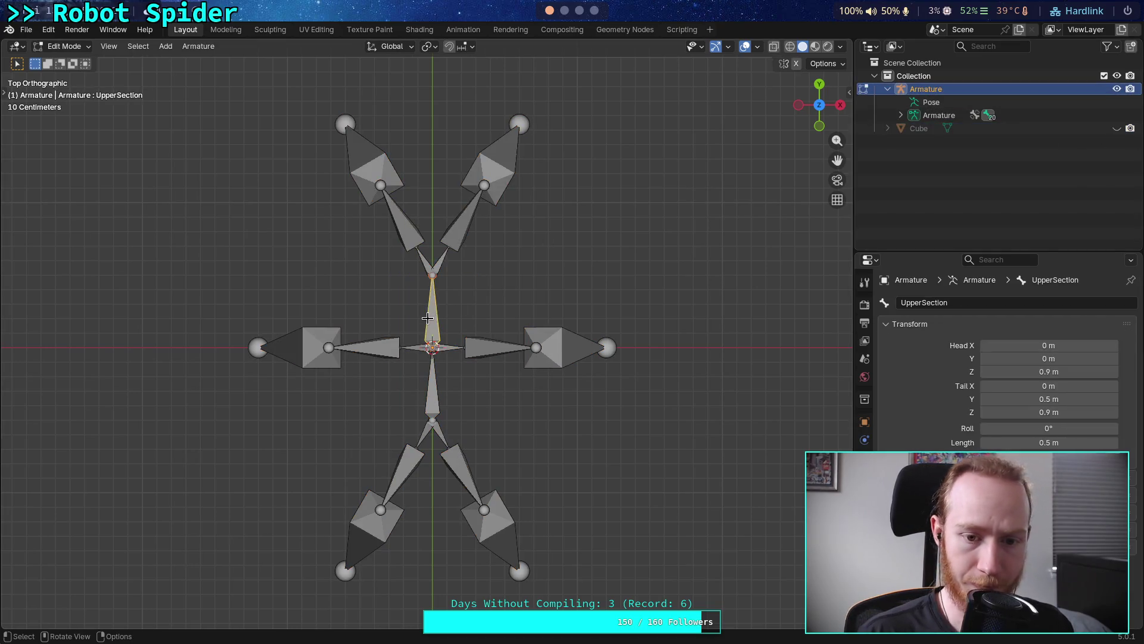
pyautogui.click(434, 384)
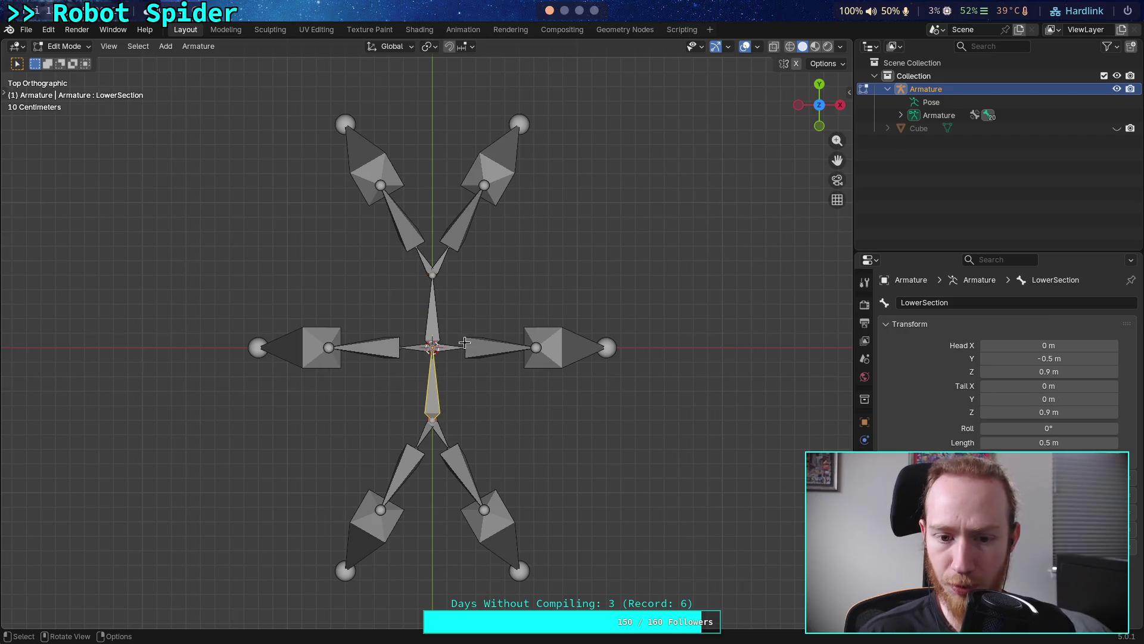
pyautogui.press('Tab')
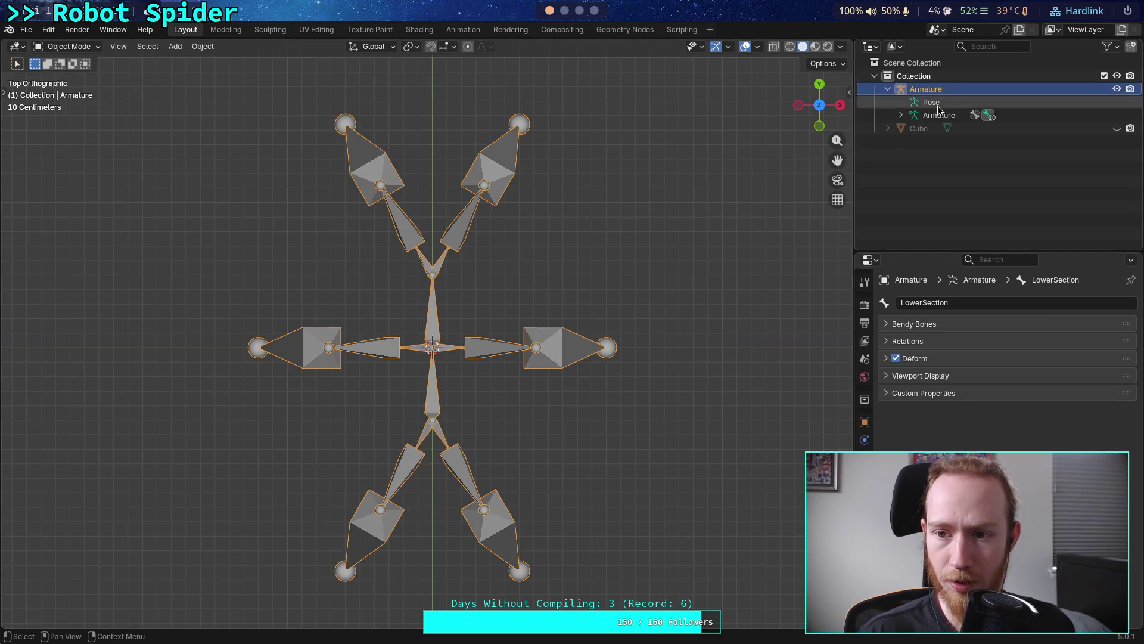
# Unhide the cube, stretch it along Y, then delete it
pyautogui.click(1117, 128)
pyautogui.click(919, 128)
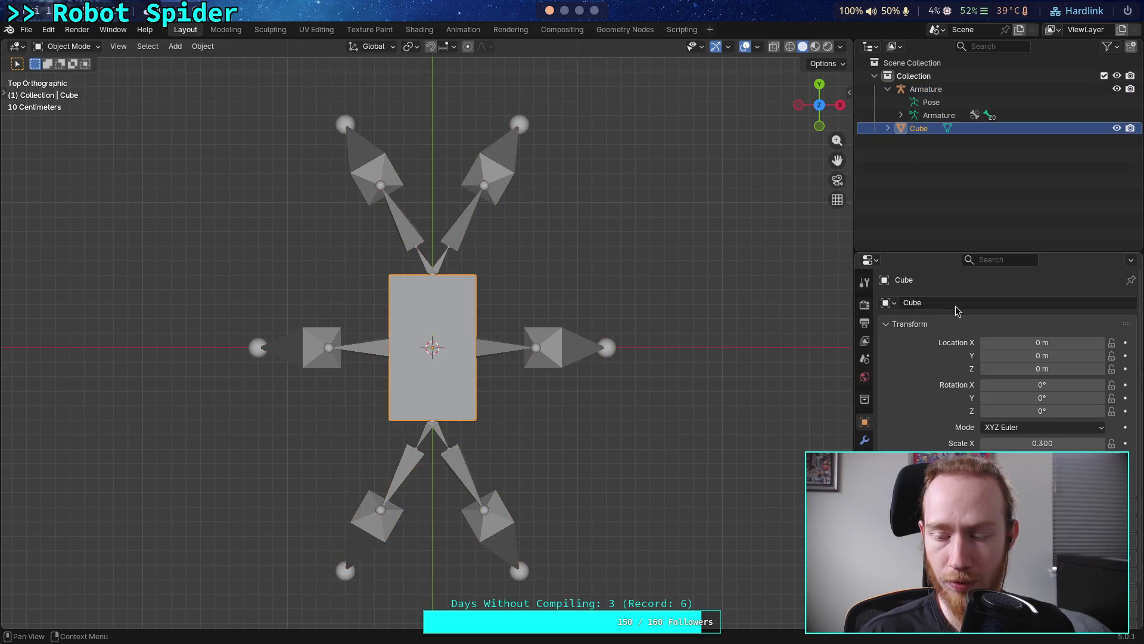
pyautogui.press('s')
pyautogui.press('y')
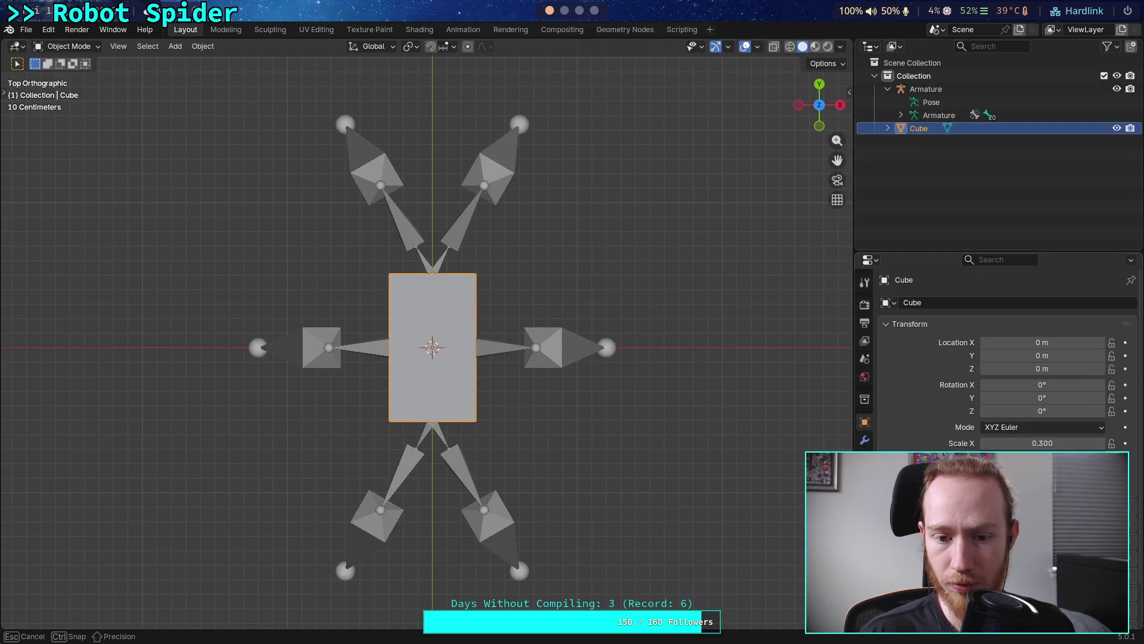
pyautogui.press('Return')
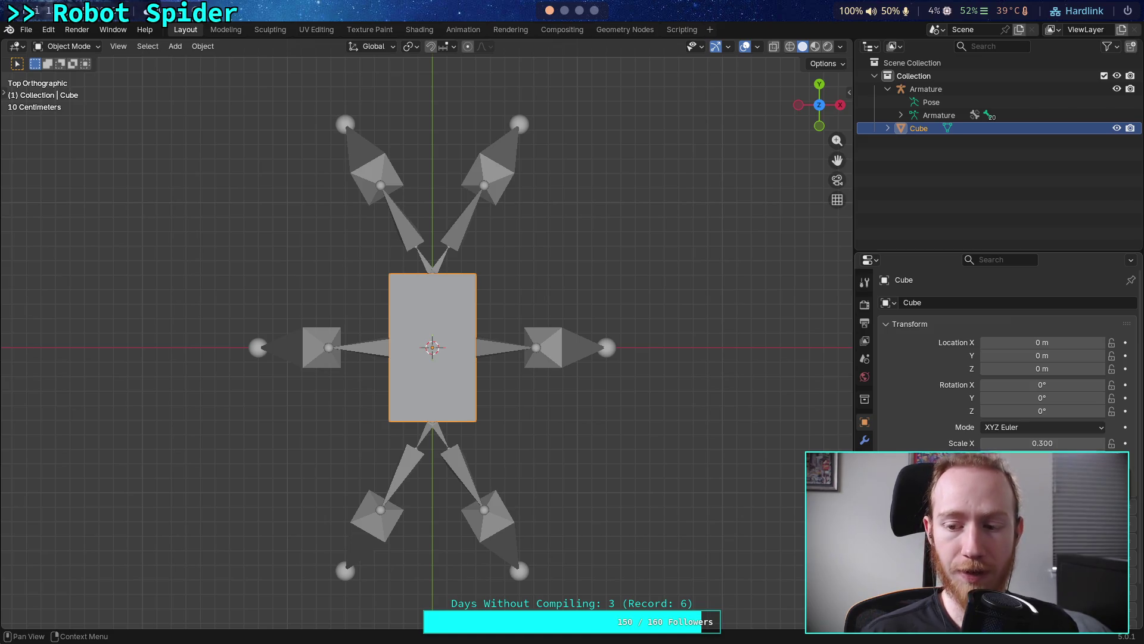
pyautogui.rightClick(933, 128)
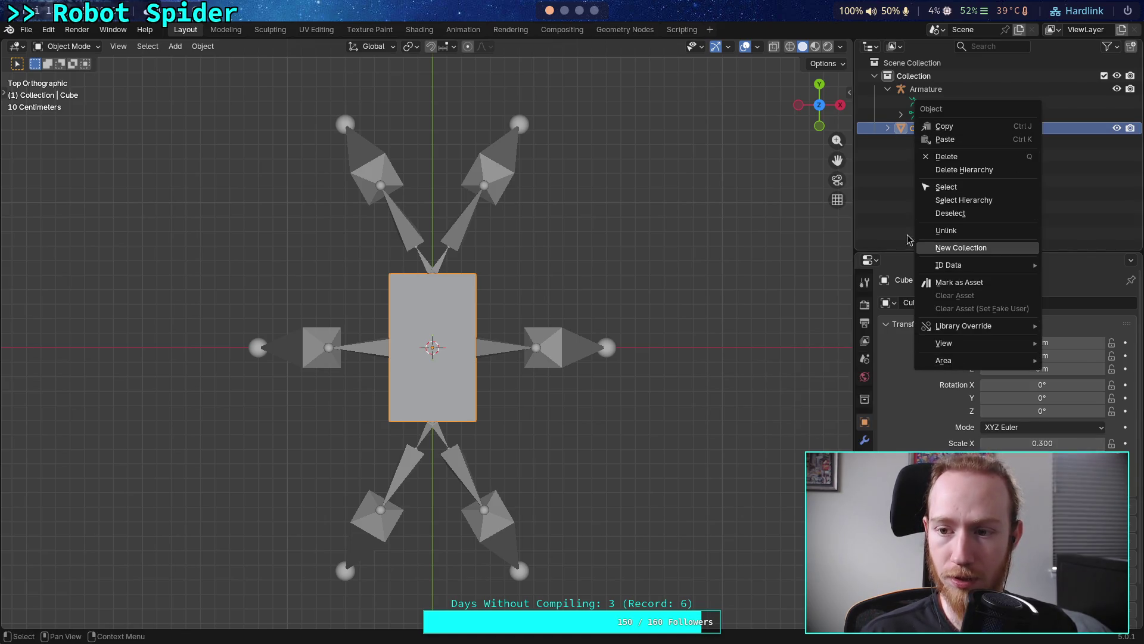
pyautogui.click(937, 156)
# Add a new cube at the origin with a size of 1 m
pyautogui.click(175, 46)
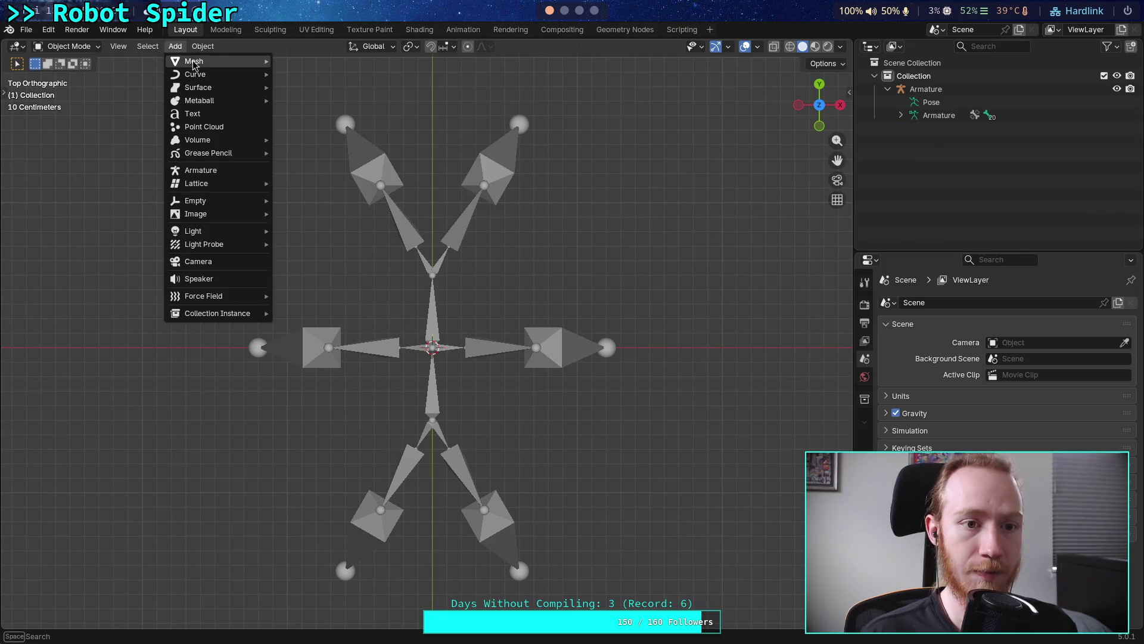
pyautogui.moveTo(199, 63)
pyautogui.click(305, 73)
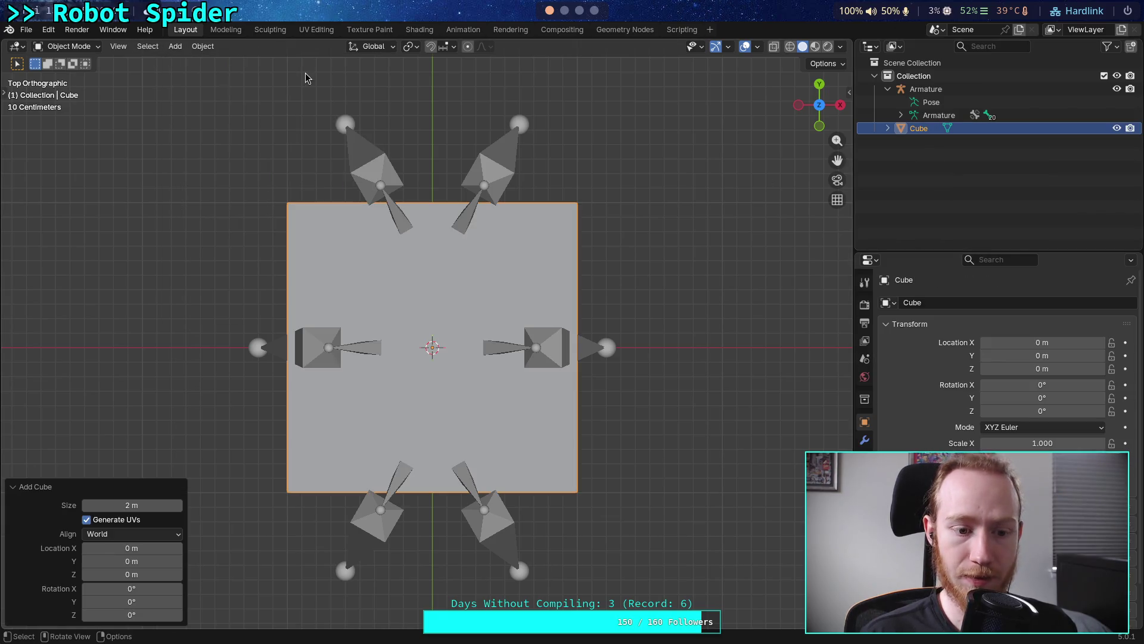
pyautogui.click(160, 504)
pyautogui.write('1')
pyautogui.press('Return')
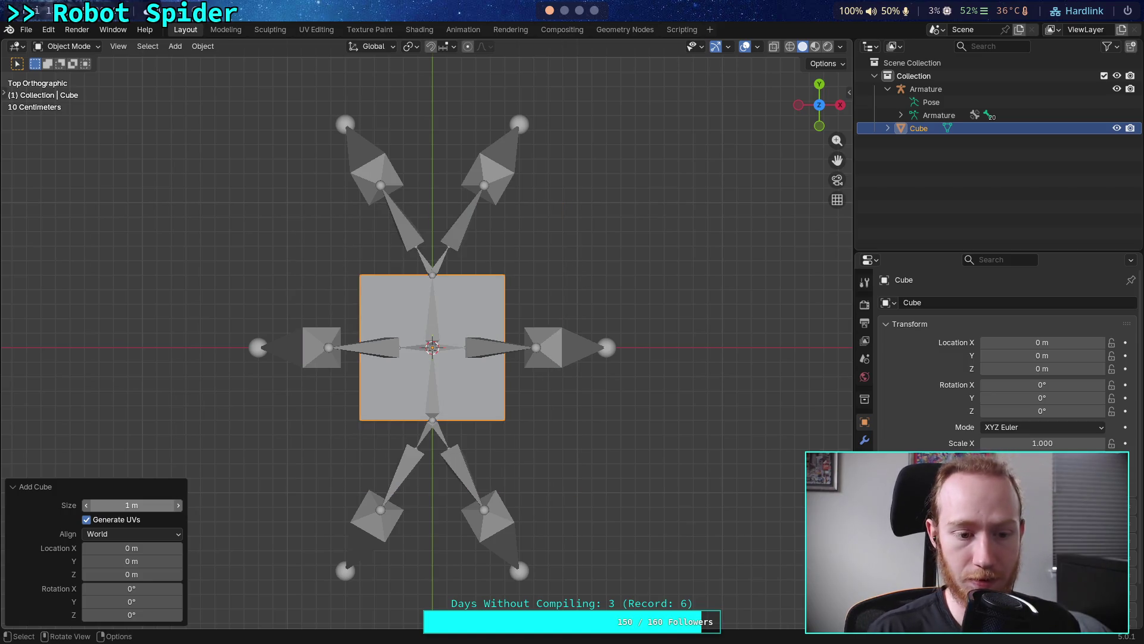
pyautogui.click(103, 488)
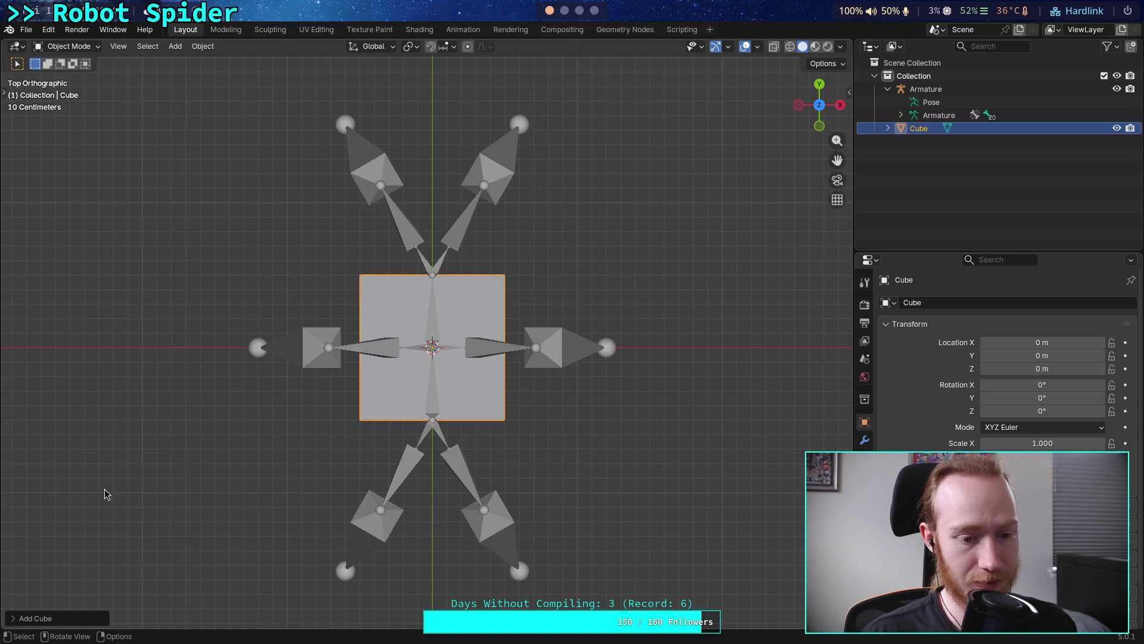
pyautogui.click(923, 165)
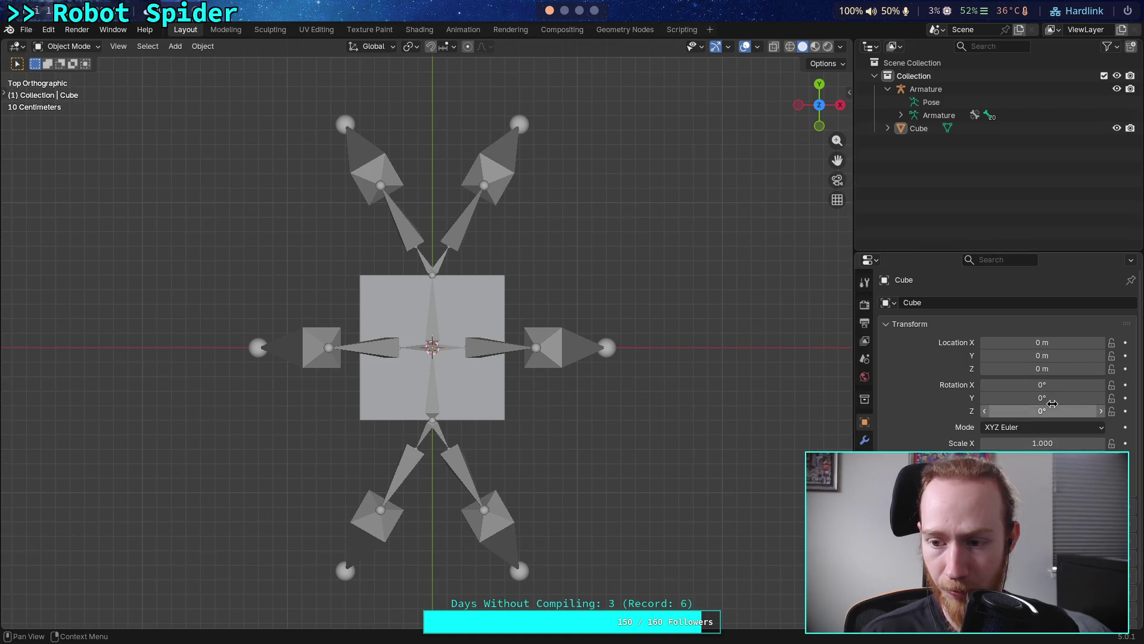
# Set the new cube's X scale to 0.5 and check it from Top view
pyautogui.moveTo(1056, 443)
pyautogui.mouseDown()
pyautogui.moveTo(1021, 443)
pyautogui.moveTo(1070, 446)
pyautogui.mouseUp()
pyautogui.click(1070, 446)
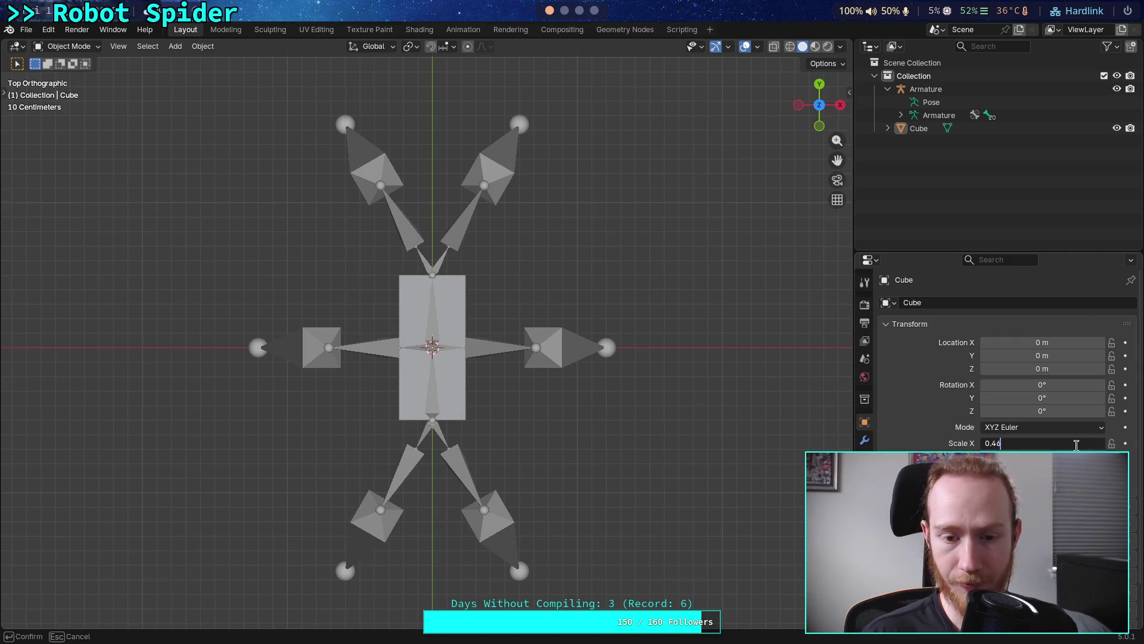
pyautogui.press('Return')
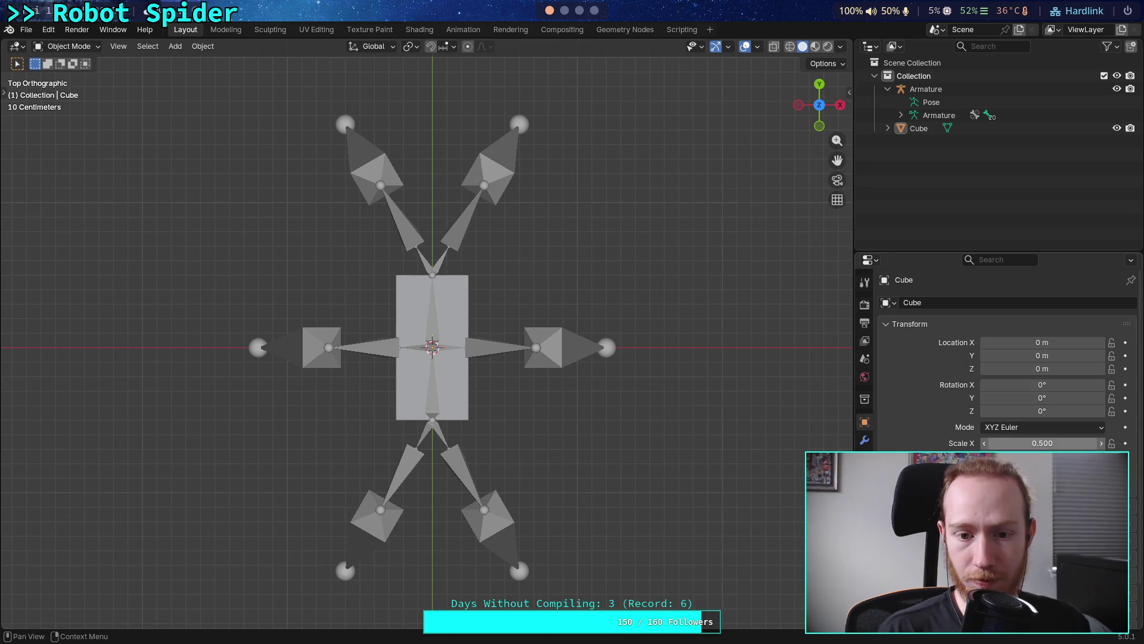
pyautogui.moveTo(632, 227)
pyautogui.mouseDown(button='middle')
pyautogui.moveTo(600, 283)
pyautogui.moveTo(656, 250)
pyautogui.moveTo(745, 155)
pyautogui.mouseUp(button='middle')
pyautogui.click(819, 104)
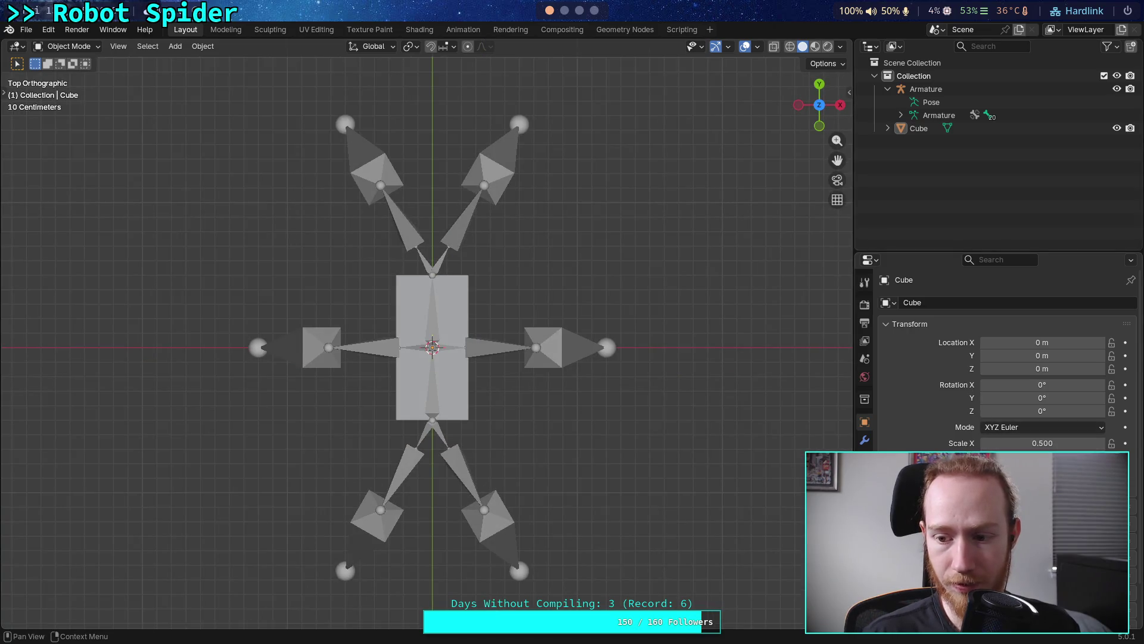
pyautogui.moveTo(685, 334)
pyautogui.mouseDown(button='middle')
pyautogui.moveTo(638, 347)
pyautogui.moveTo(590, 280)
pyautogui.mouseUp(button='middle')
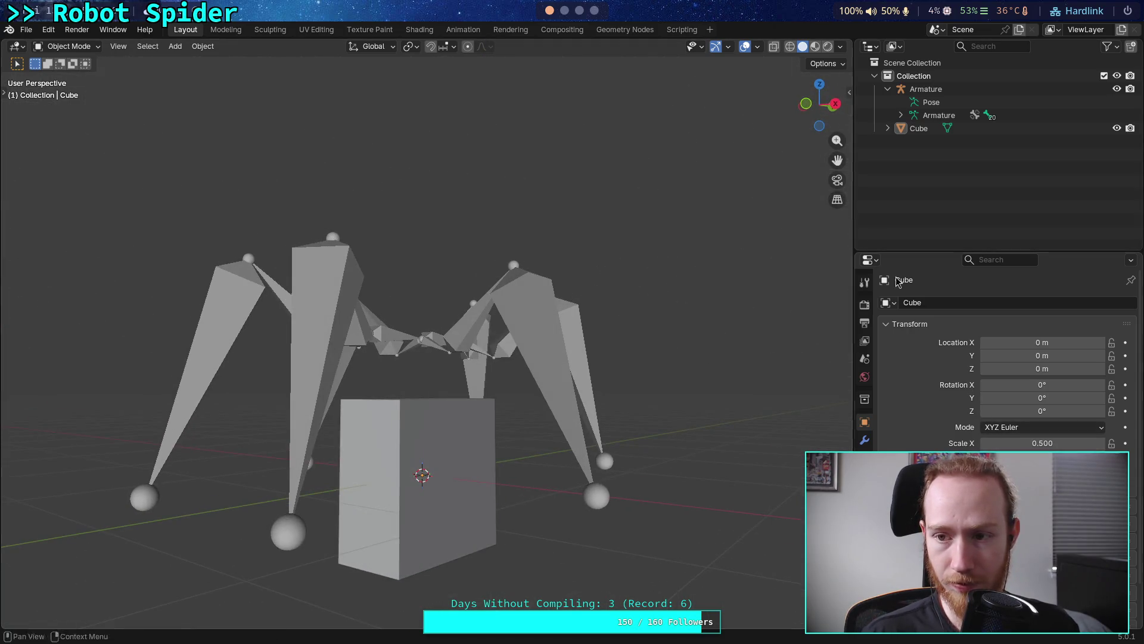
# Raise the cube 0.9 m along Z and orbit to inspect its position
pyautogui.click(919, 131)
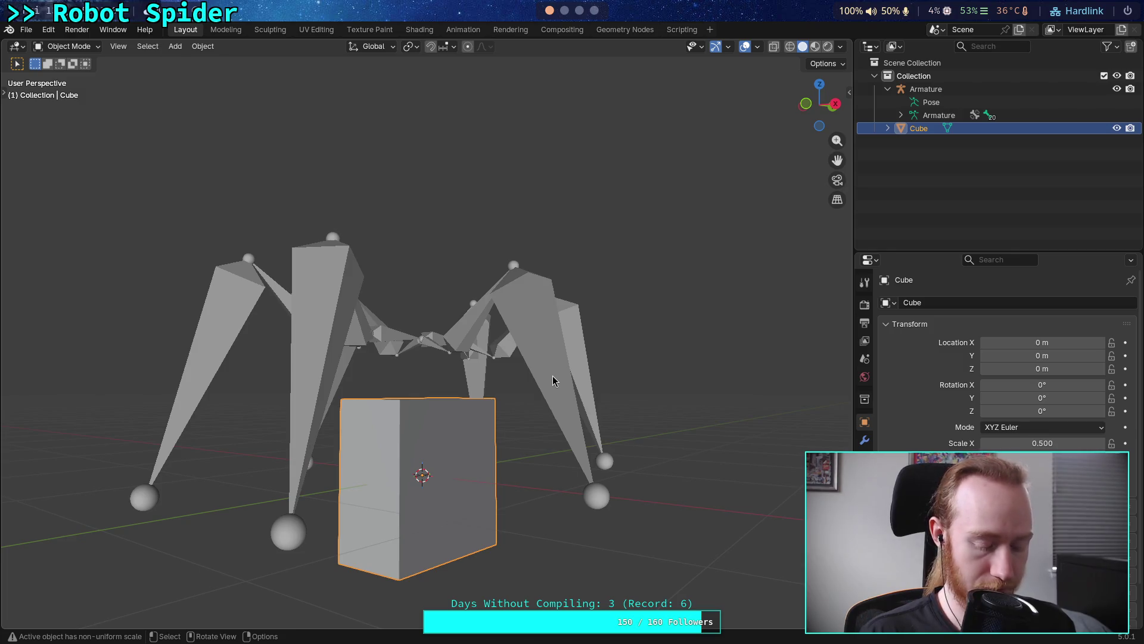
pyautogui.press('g')
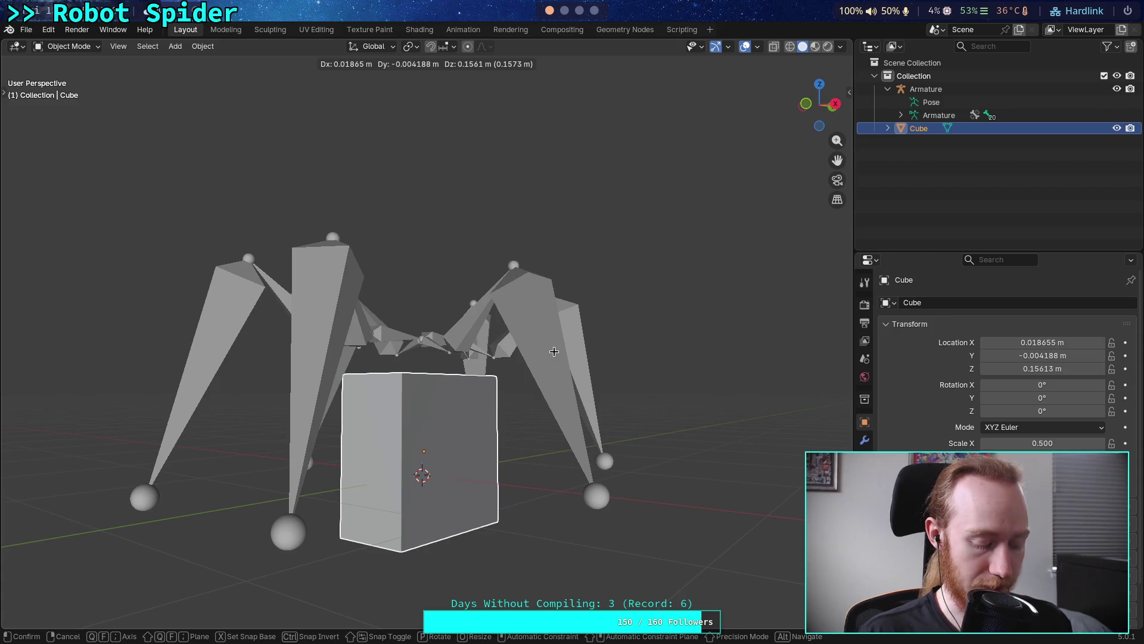
pyautogui.press('z')
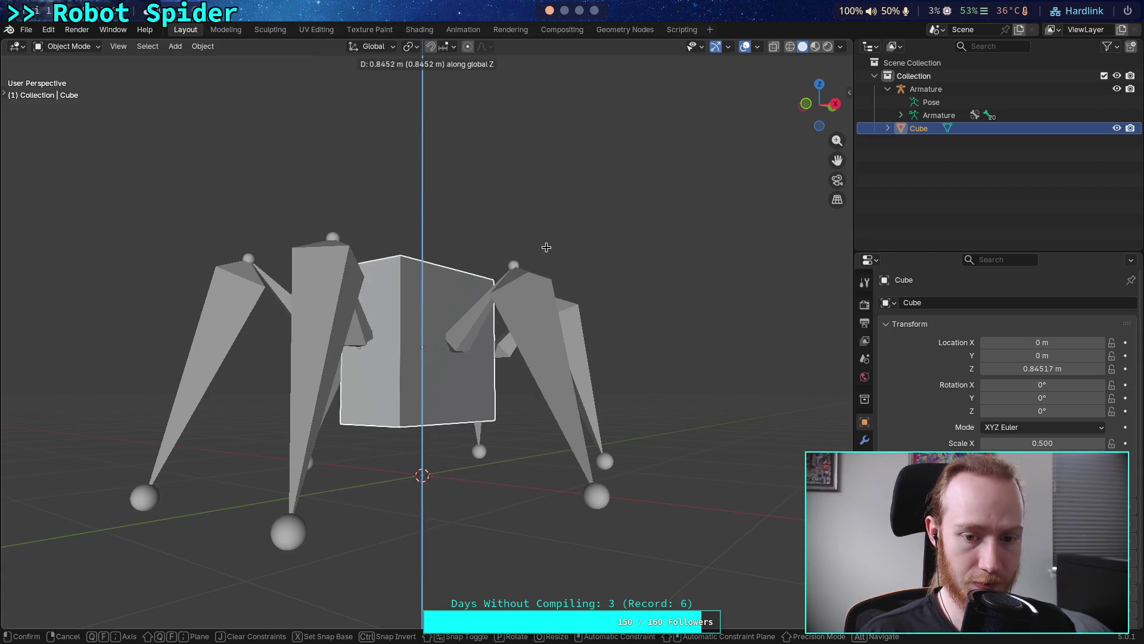
pyautogui.write('.9')
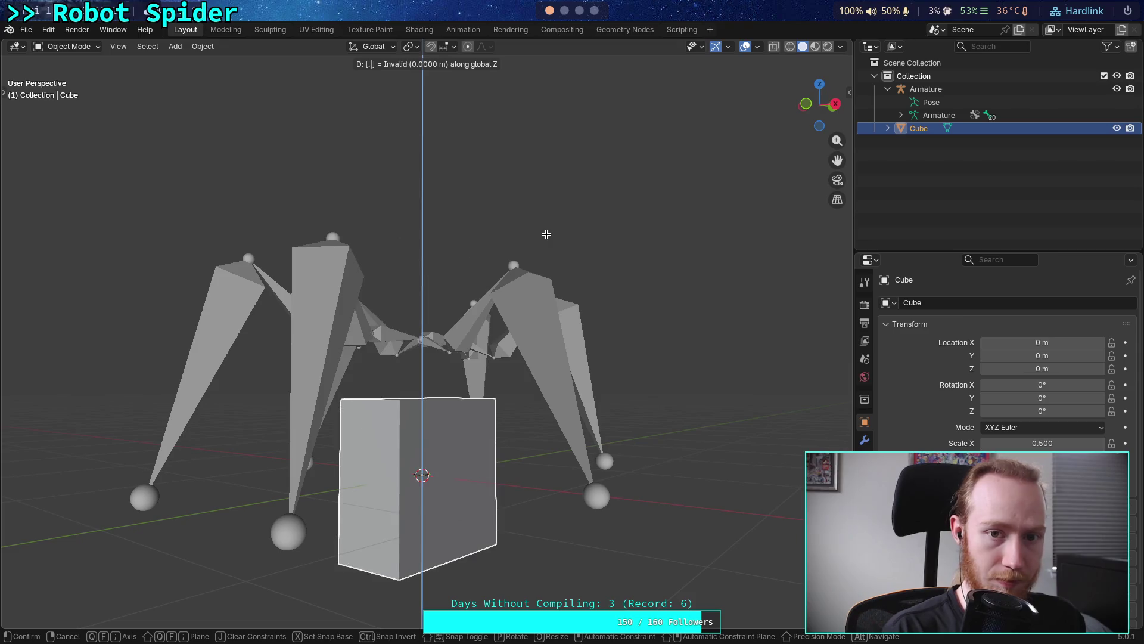
pyautogui.press('Return')
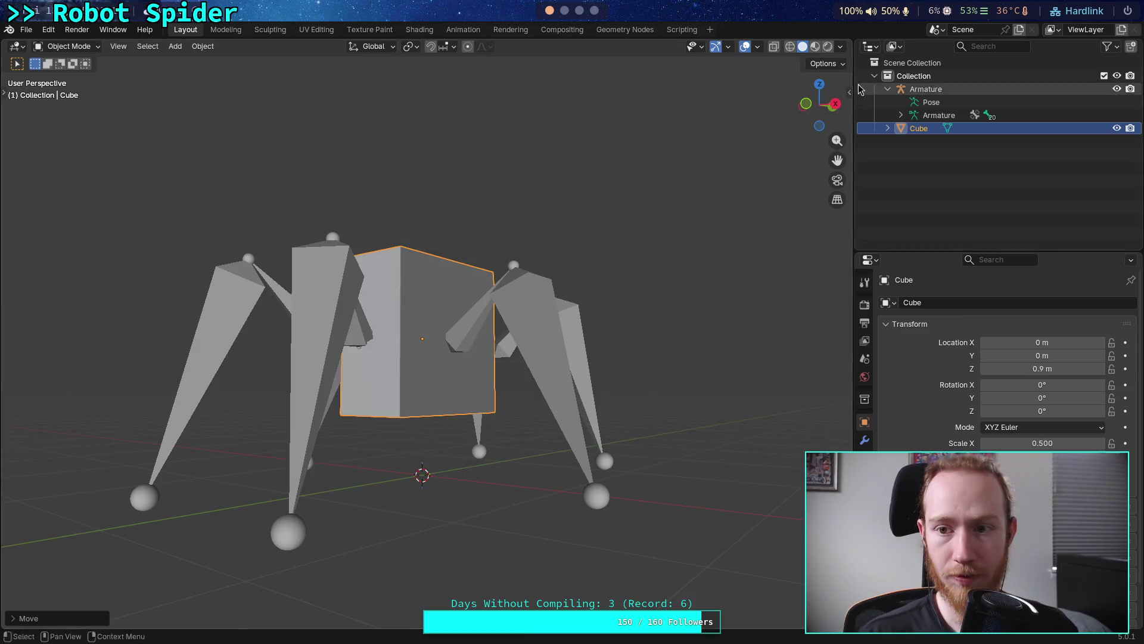
pyautogui.press('s')
pyautogui.press('z')
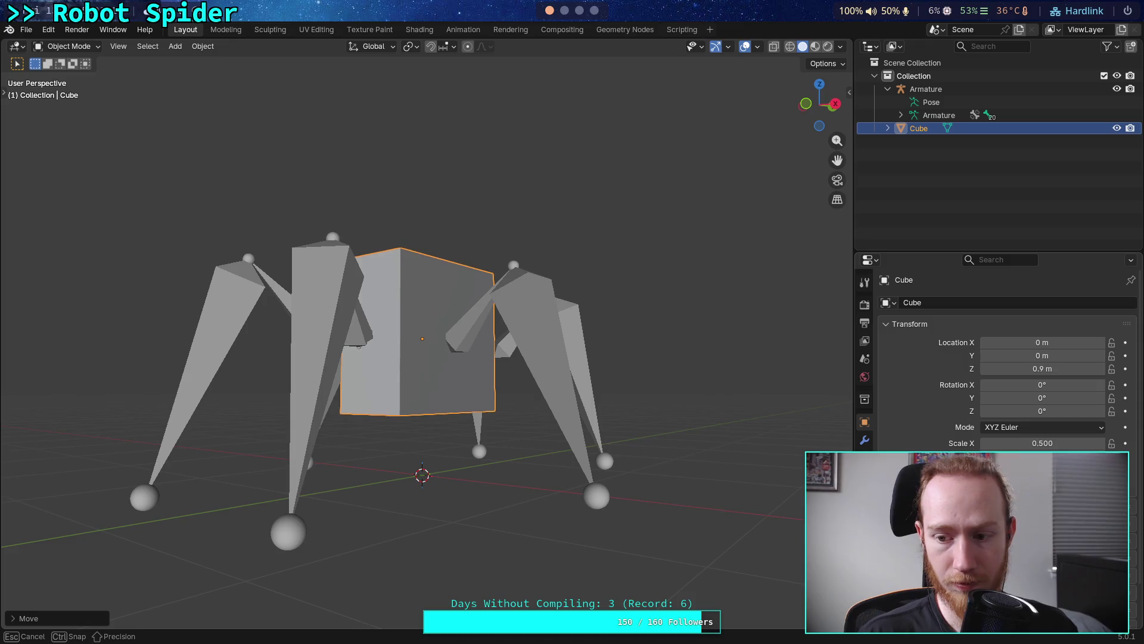
pyautogui.press('s')
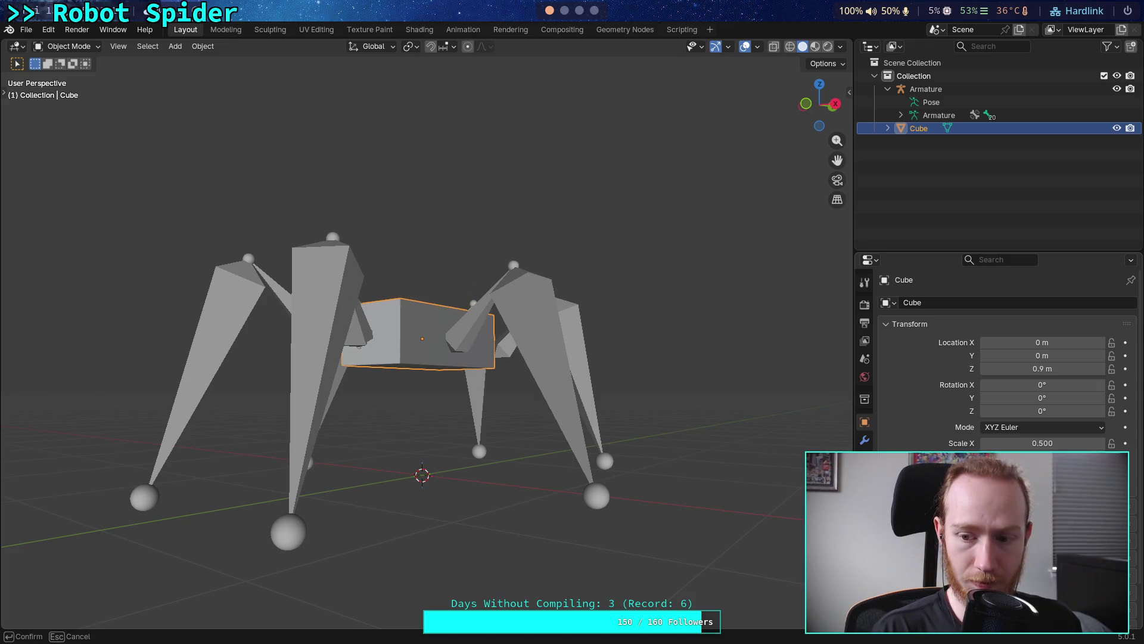
pyautogui.moveTo(656, 409)
pyautogui.mouseDown(button='middle')
pyautogui.moveTo(630, 422)
pyautogui.moveTo(678, 415)
pyautogui.moveTo(602, 505)
pyautogui.mouseUp(button='middle')
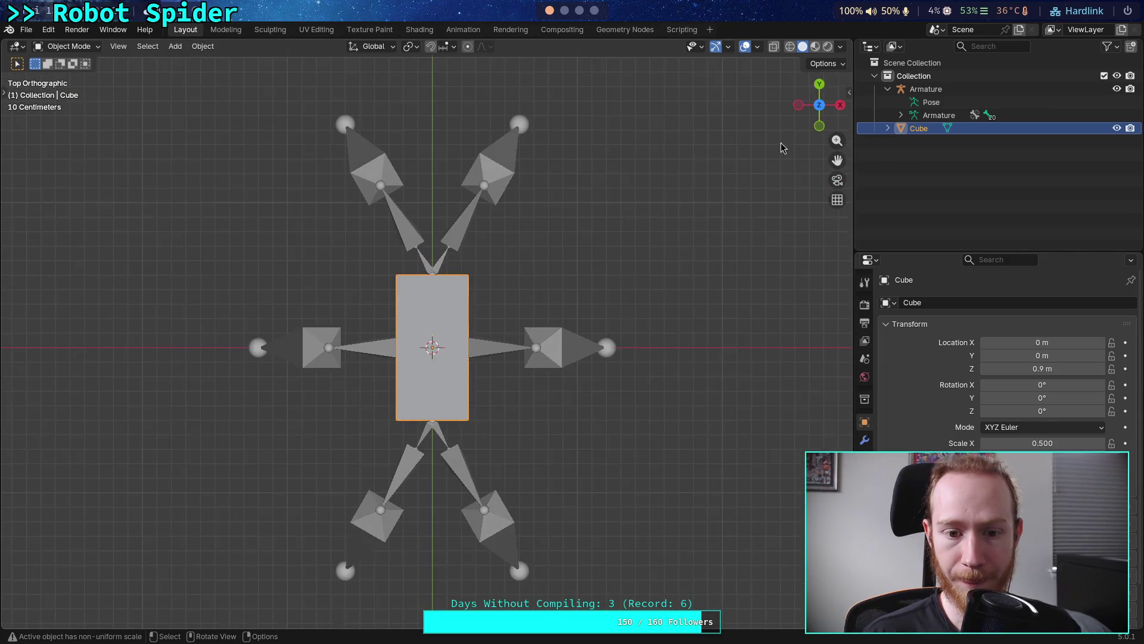
pyautogui.moveTo(599, 379)
pyautogui.mouseDown(button='middle')
pyautogui.moveTo(425, 326)
pyautogui.moveTo(450, 395)
pyautogui.moveTo(449, 413)
pyautogui.moveTo(424, 426)
pyautogui.mouseUp(button='middle')
# Set the cube's X scale back to 0.5 and review it from a lower angle
pyautogui.moveTo(1040, 443); pyautogui.dragTo(1065, 445)
pyautogui.click(1066, 445)
pyautogui.press('BackSpace')
pyautogui.press('Return')
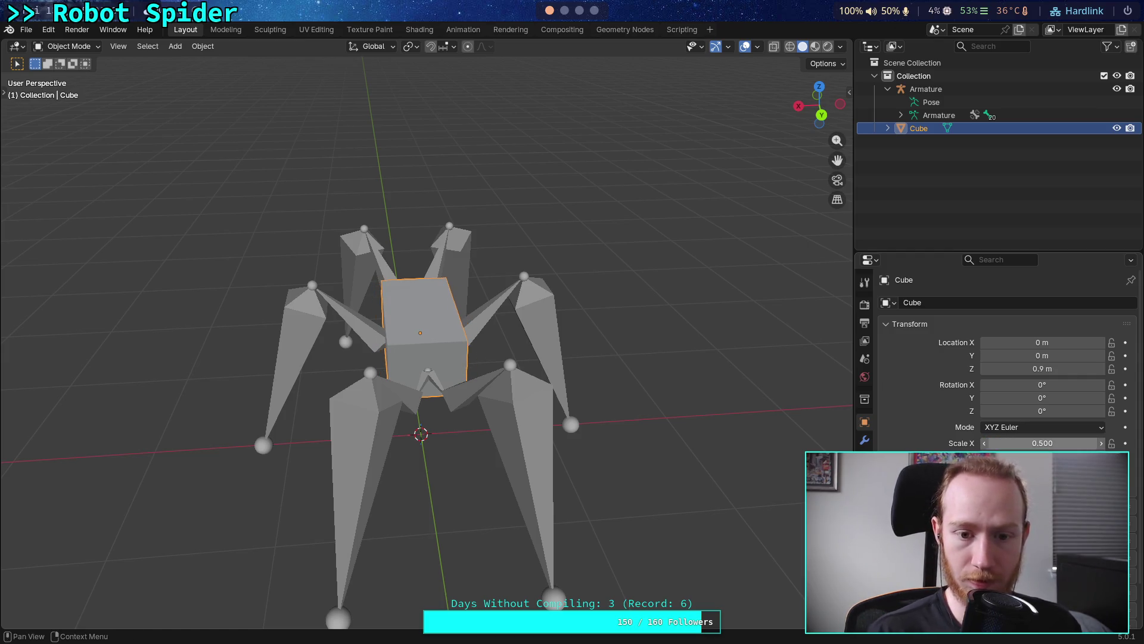
pyautogui.moveTo(1076, 447); pyautogui.dragTo(1074, 447)
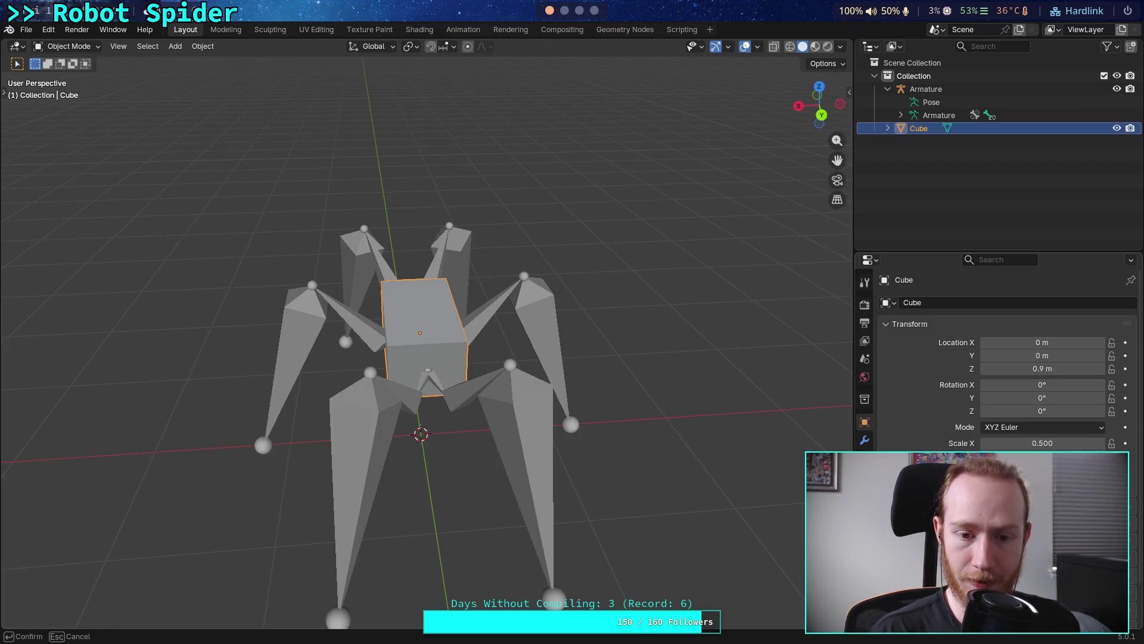
pyautogui.moveTo(655, 417)
pyautogui.mouseDown(button='middle')
pyautogui.moveTo(659, 360)
pyautogui.moveTo(661, 393)
pyautogui.moveTo(680, 408)
pyautogui.moveTo(791, 412)
pyautogui.moveTo(697, 391)
pyautogui.moveTo(718, 414)
pyautogui.moveTo(656, 404)
pyautogui.moveTo(692, 363)
pyautogui.mouseUp(button='middle')
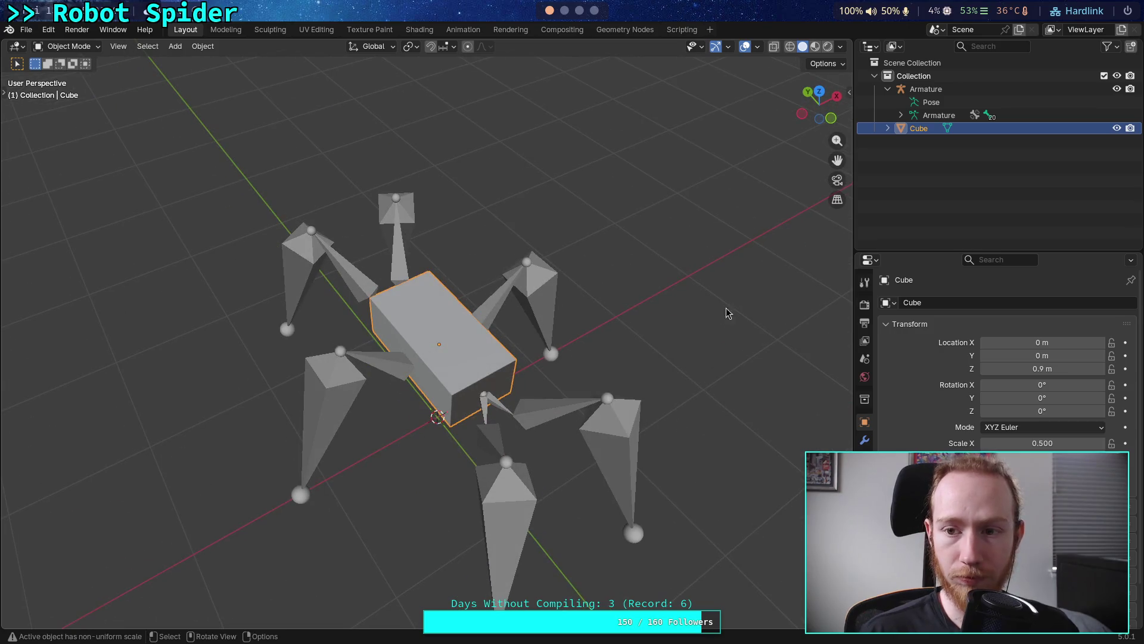
pyautogui.click(907, 90)
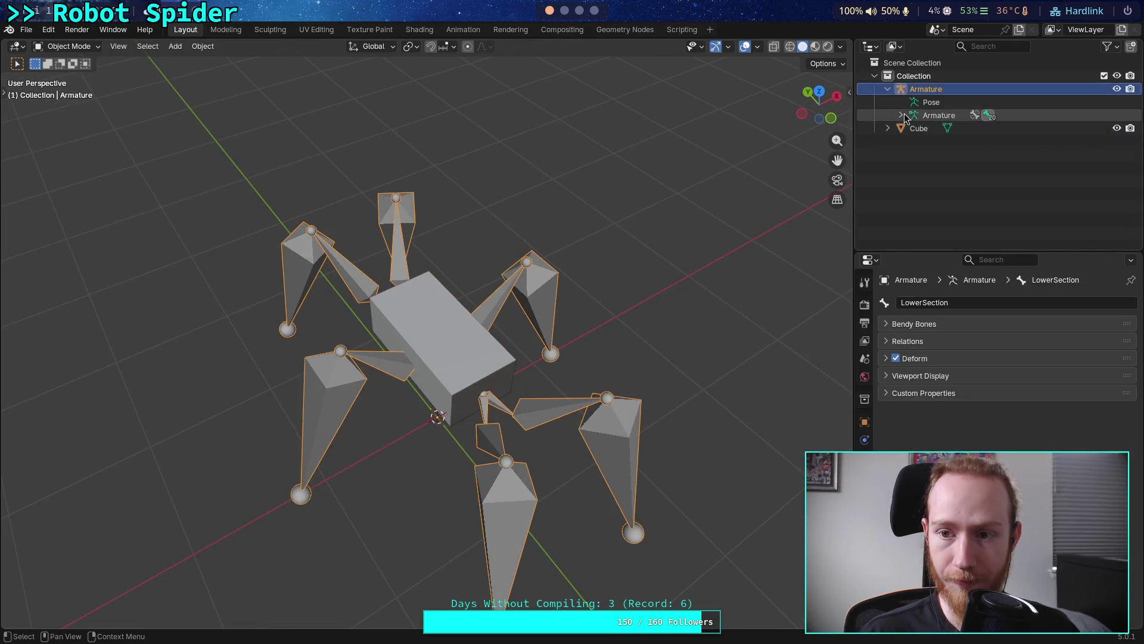
# Turn on X-ray and view the armature's bones straight down from Top view
pyautogui.press('Tab')
pyautogui.moveTo(563, 266); pyautogui.dragTo(851, 183, button='middle')
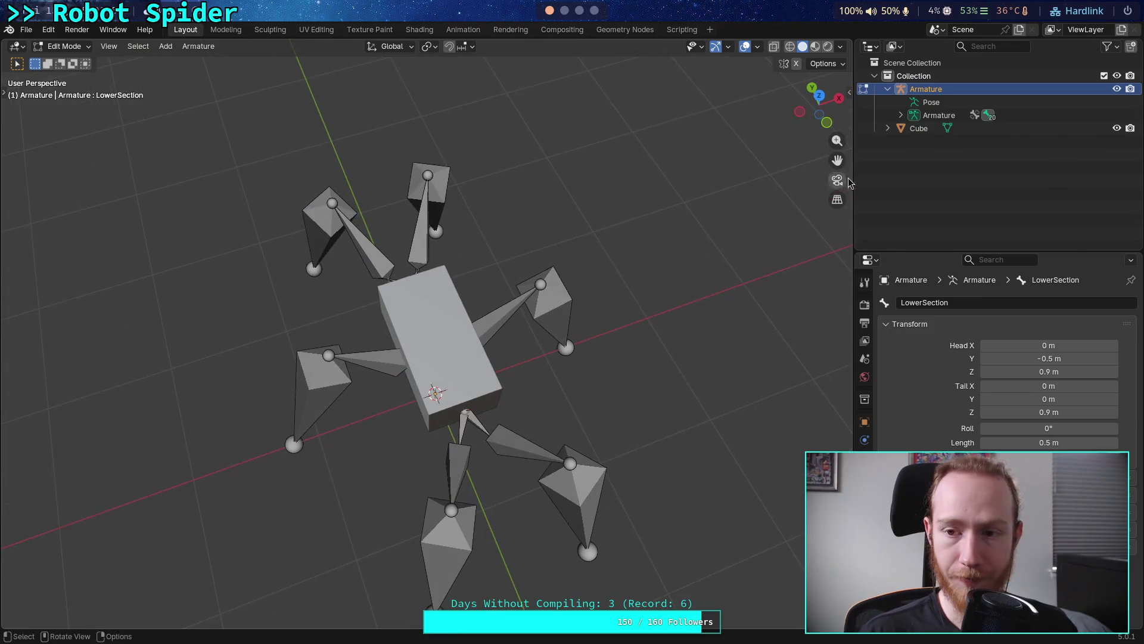
pyautogui.click(918, 129)
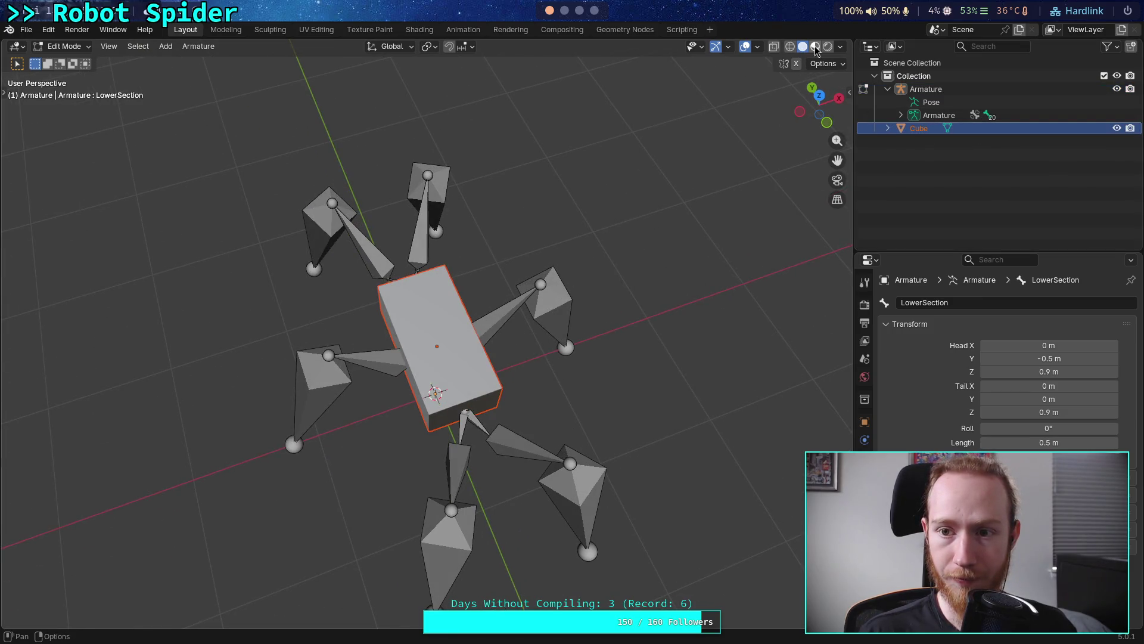
pyautogui.click(774, 46)
pyautogui.click(926, 89)
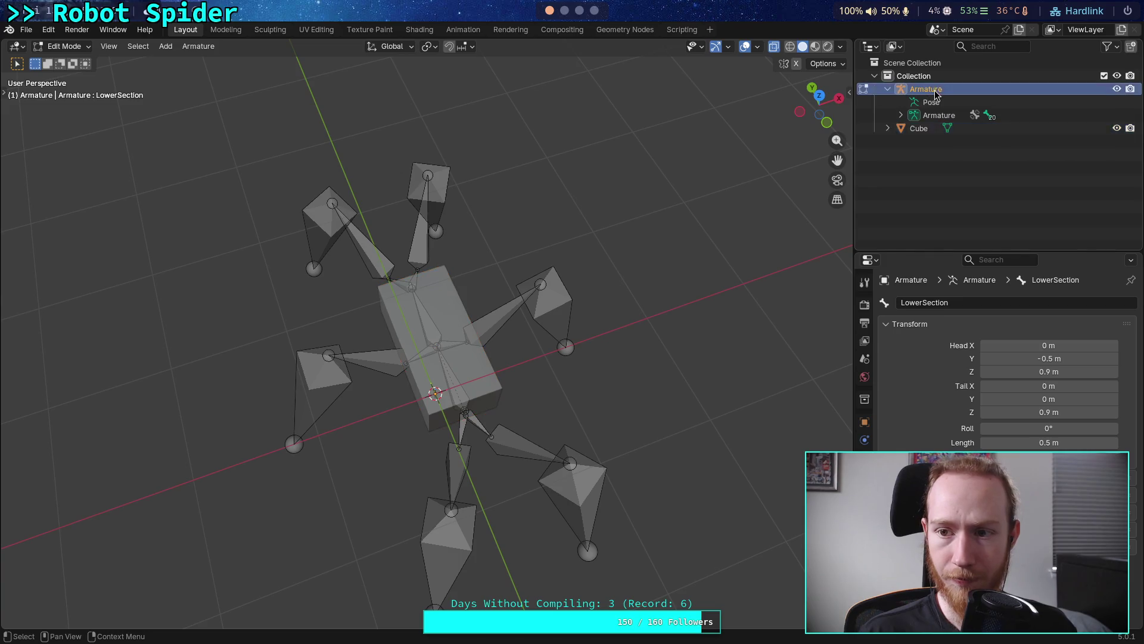
pyautogui.press('a')
pyautogui.hotkey('alt', 'a')
pyautogui.moveTo(527, 320); pyautogui.dragTo(525, 250, button='middle')
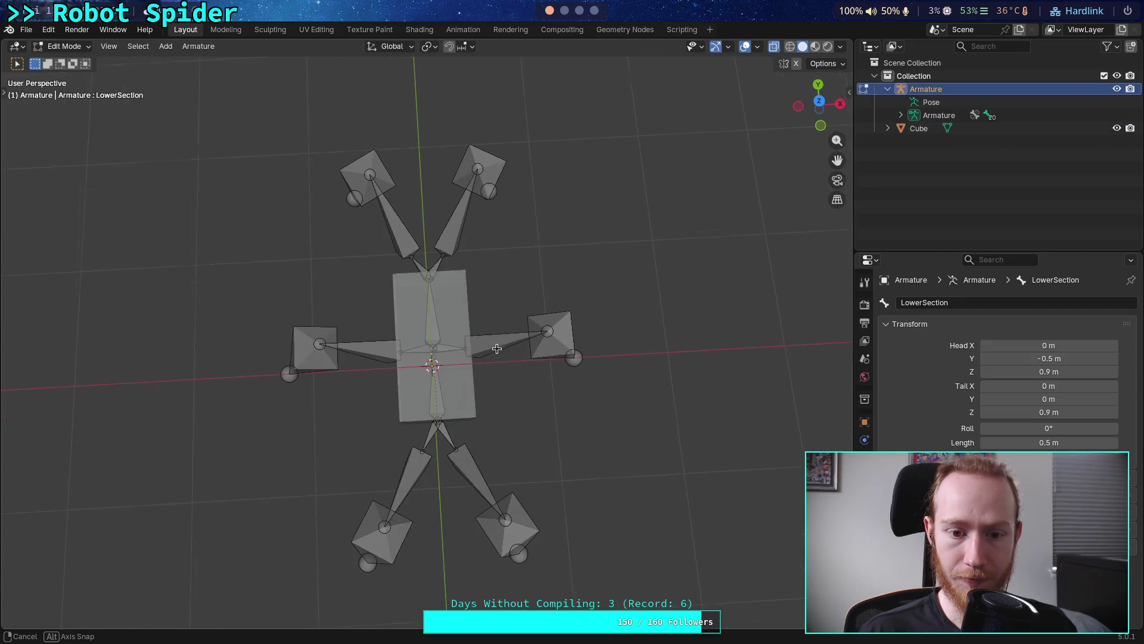
pyautogui.click(819, 101)
pyautogui.scroll(5, 406, 370)
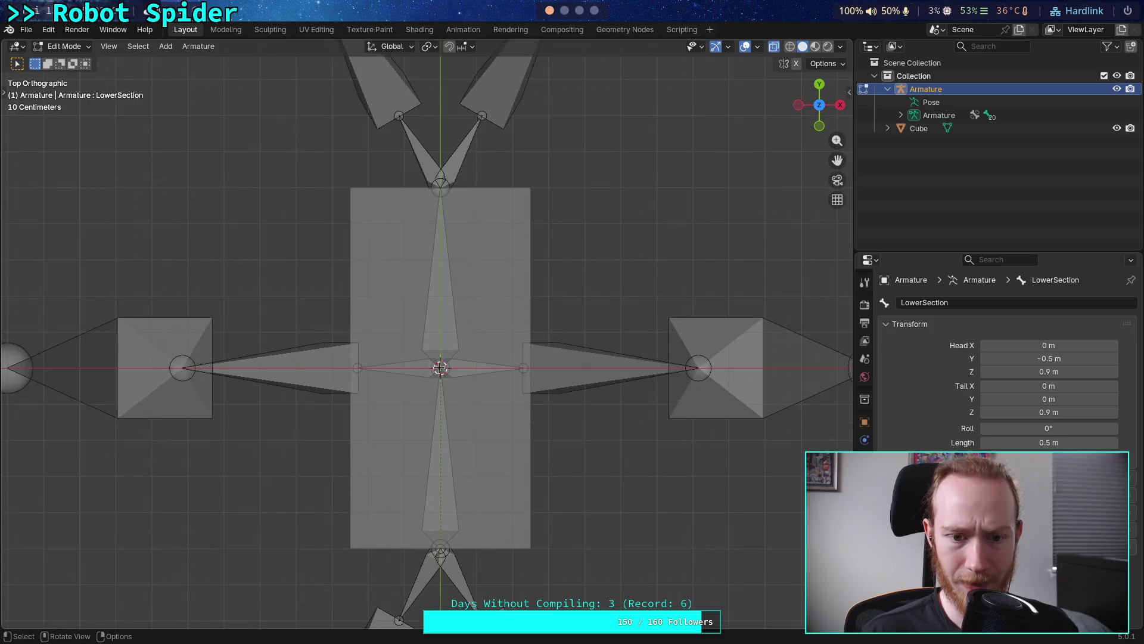
pyautogui.scroll(-3, 399, 371)
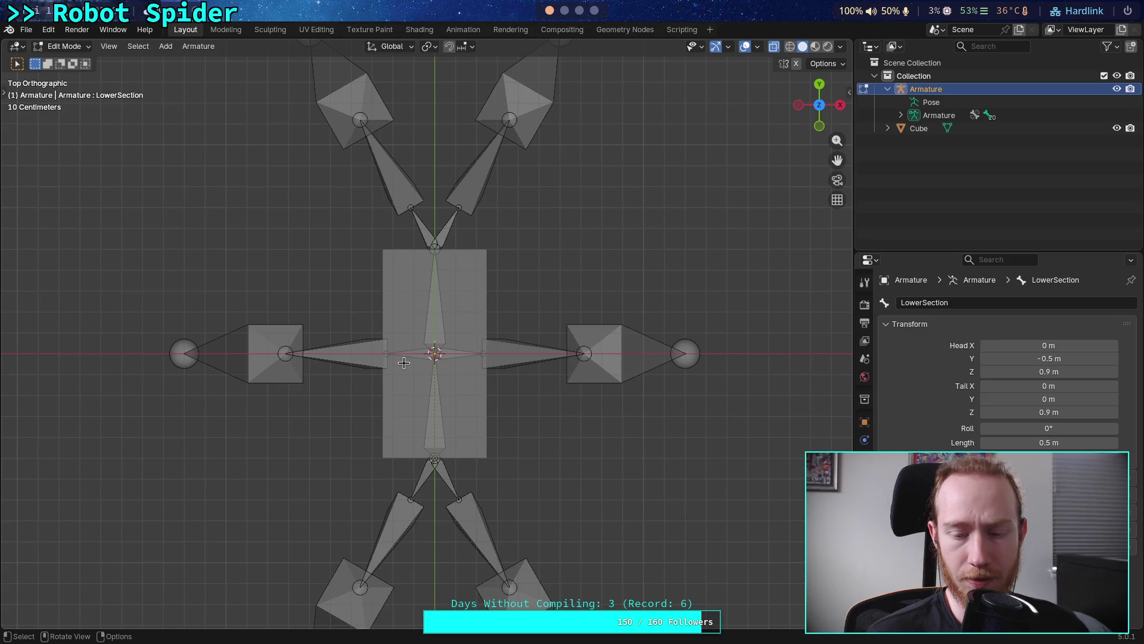
# Check the objects' transform values, then box-select the left leg bones in edit mode
pyautogui.click(918, 128)
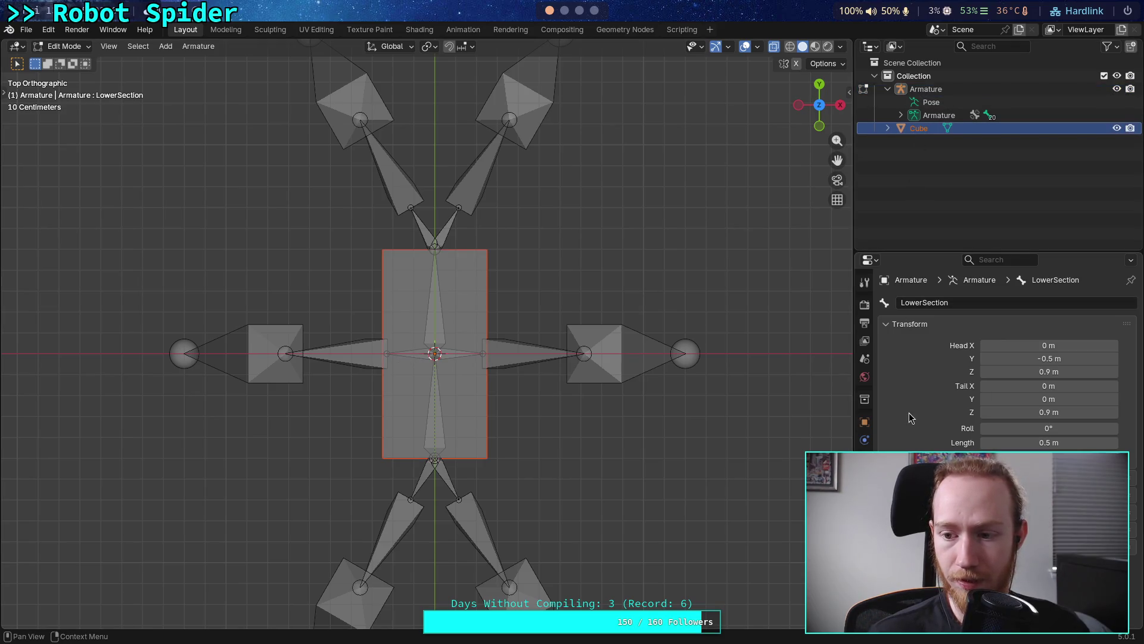
pyautogui.click(865, 422)
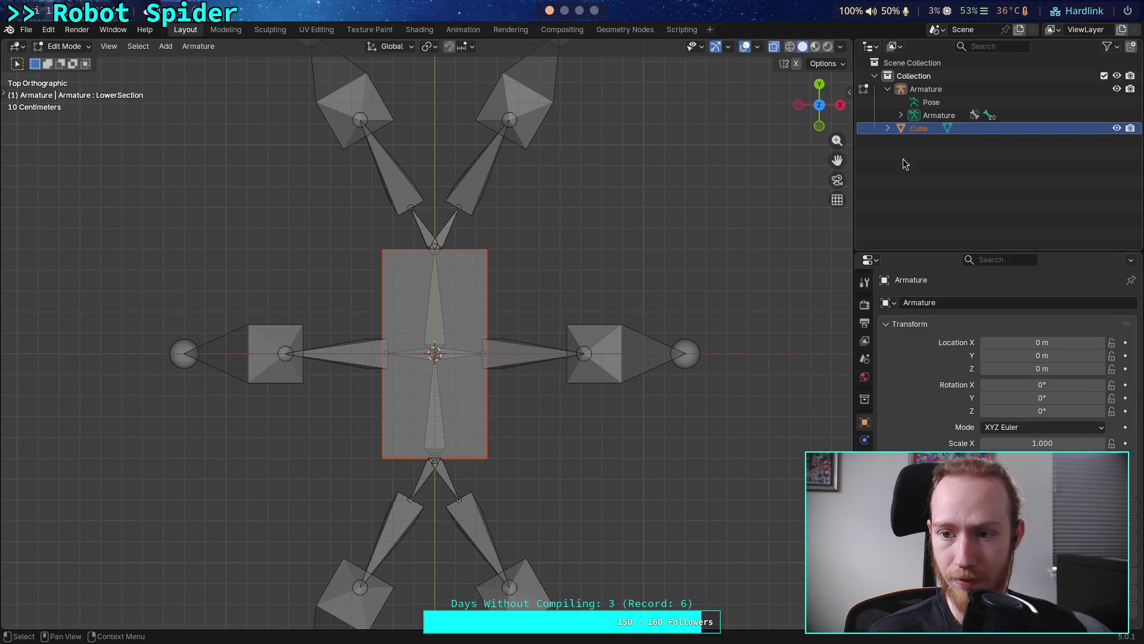
pyautogui.press('Tab')
pyautogui.click(907, 130)
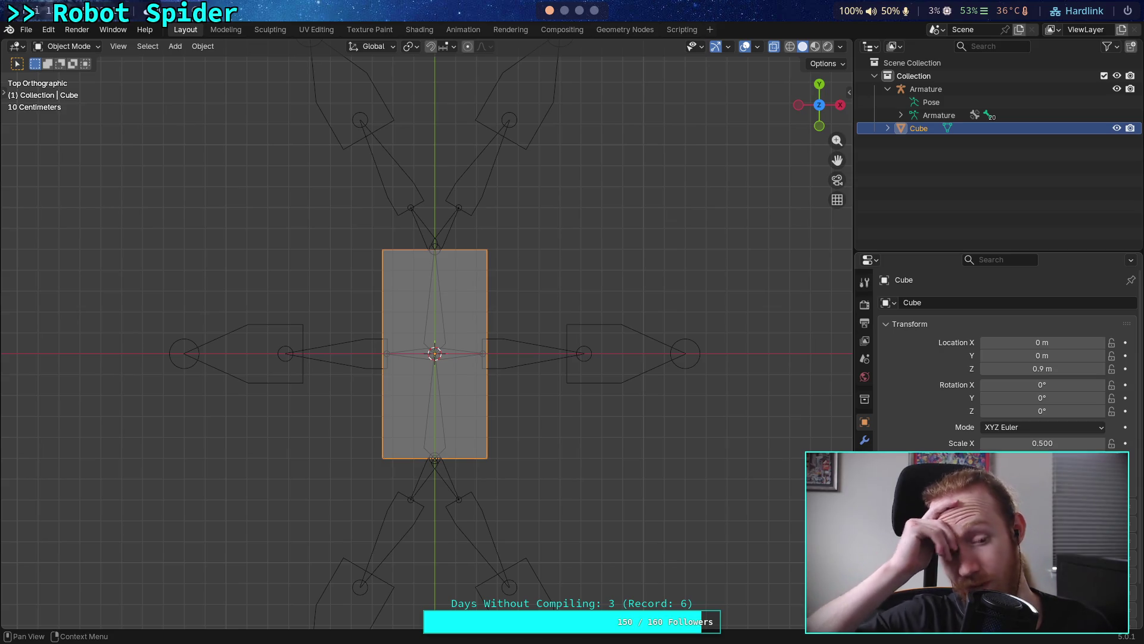
pyautogui.click(925, 89)
pyautogui.press('Tab')
pyautogui.moveTo(138, 320)
pyautogui.mouseDown()
pyautogui.moveTo(365, 416)
pyautogui.moveTo(397, 416)
pyautogui.mouseUp()
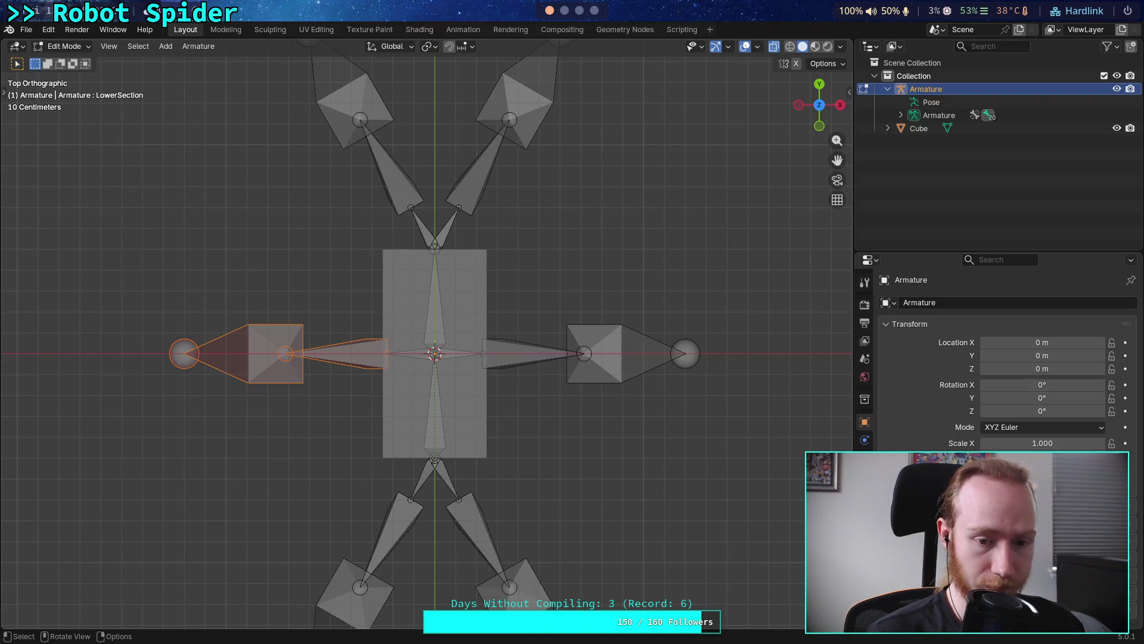
# Move the left middle leg bones 25 cm outward along -X
pyautogui.press('g')
pyautogui.press('x')
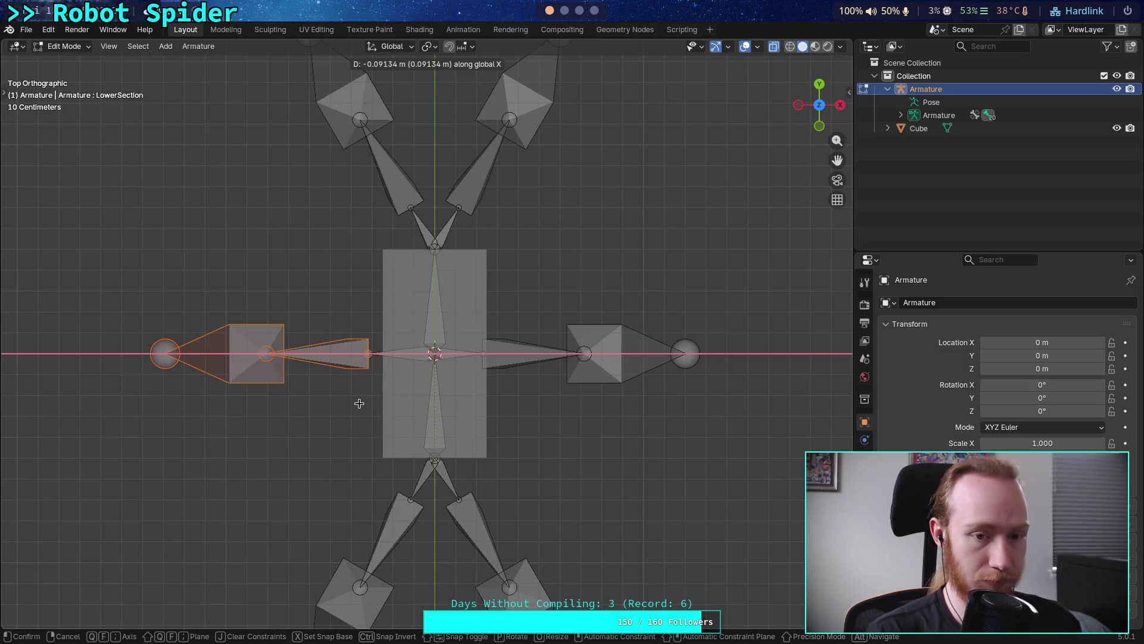
pyautogui.write('25')
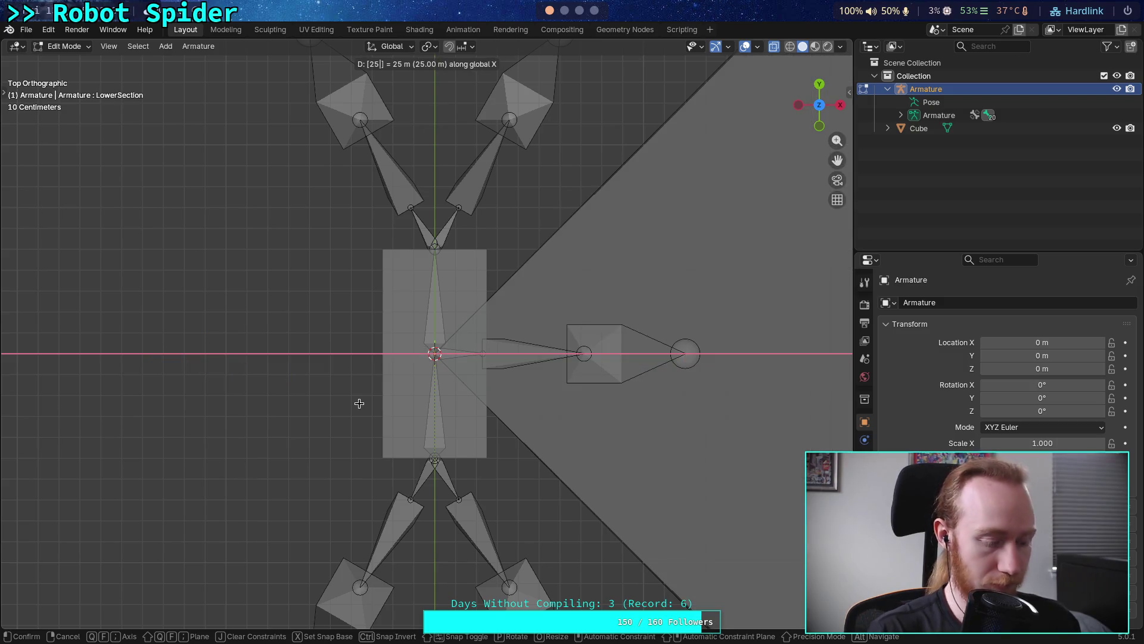
pyautogui.press('BackSpace')
pyautogui.press('BackSpace')
pyautogui.write('.25')
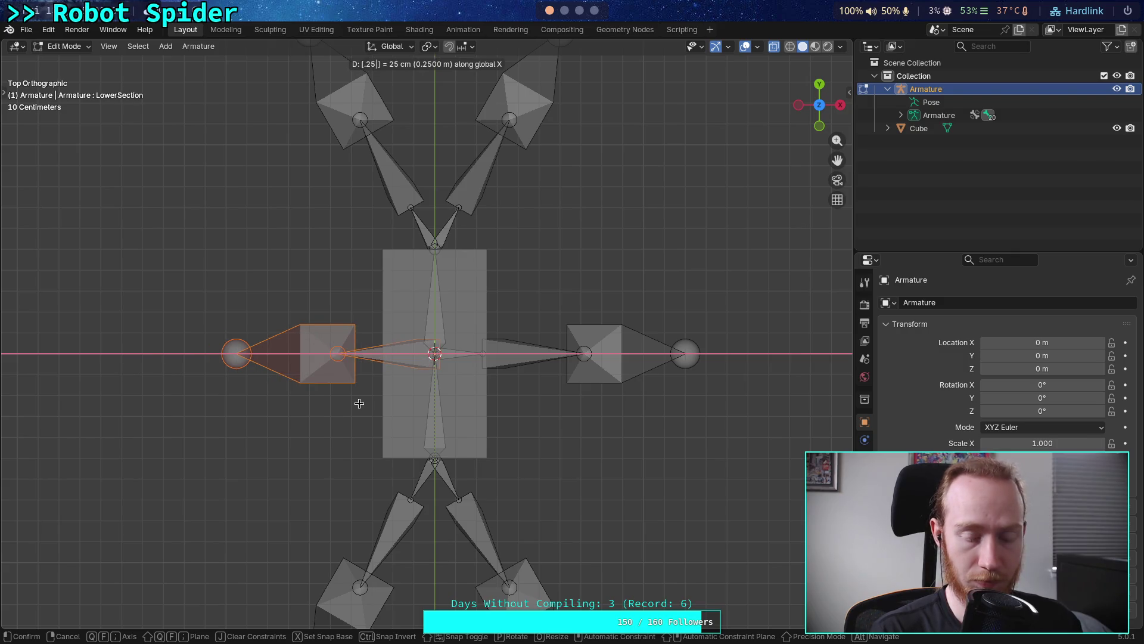
pyautogui.press('-')
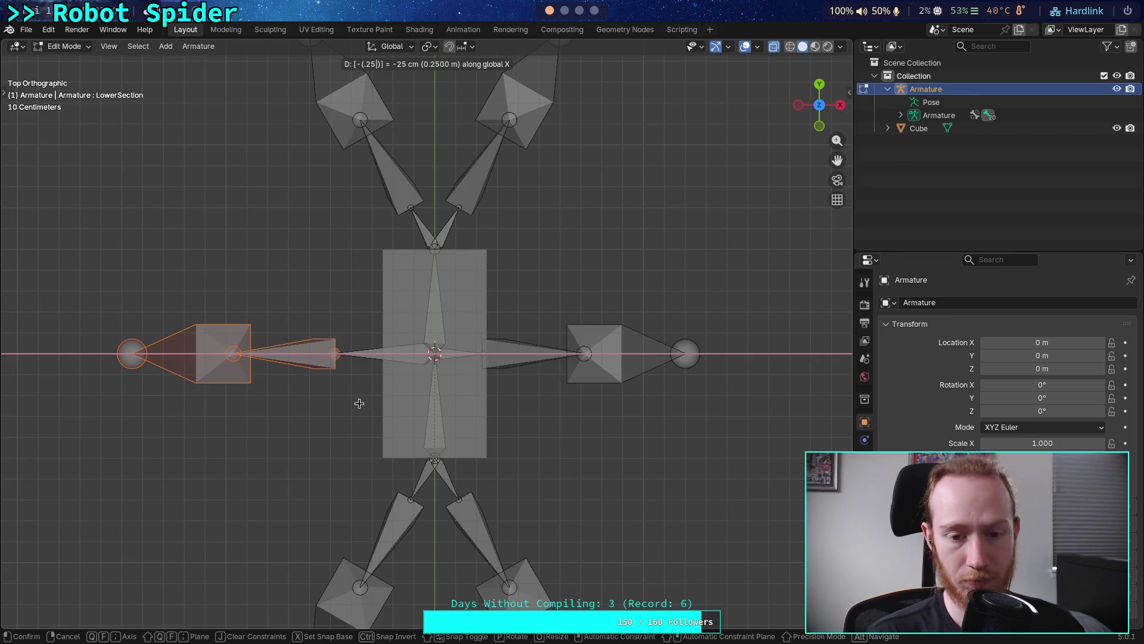
pyautogui.press('Return')
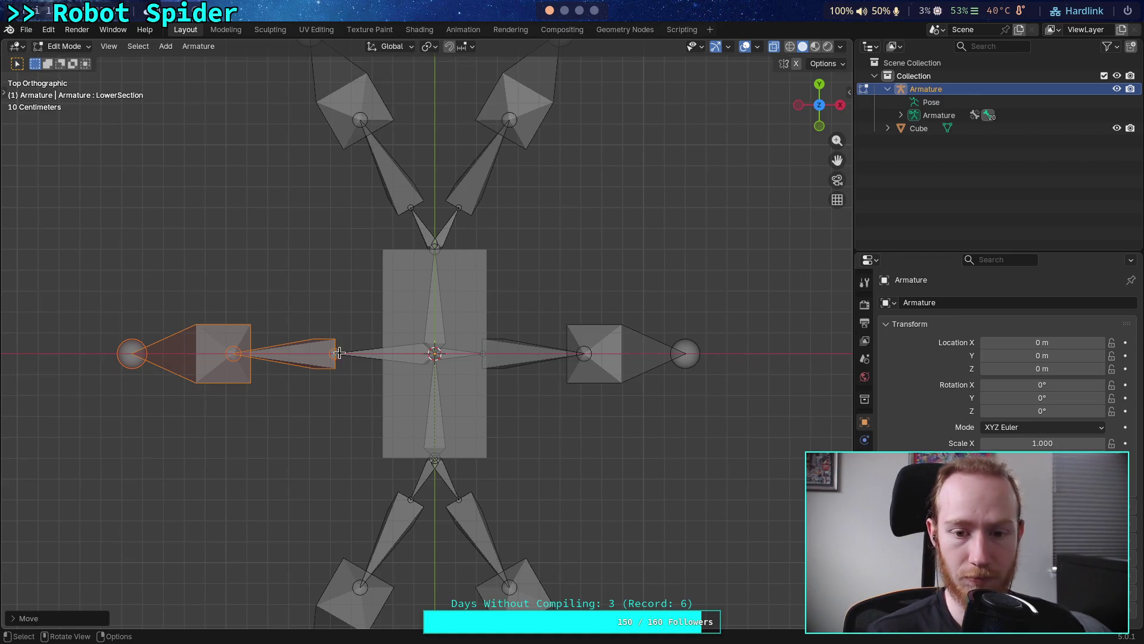
# Move the right middle leg bones 25 cm outward along X
pyautogui.moveTo(770, 315)
pyautogui.mouseDown()
pyautogui.moveTo(620, 396)
pyautogui.moveTo(484, 438)
pyautogui.moveTo(486, 420)
pyautogui.mouseUp()
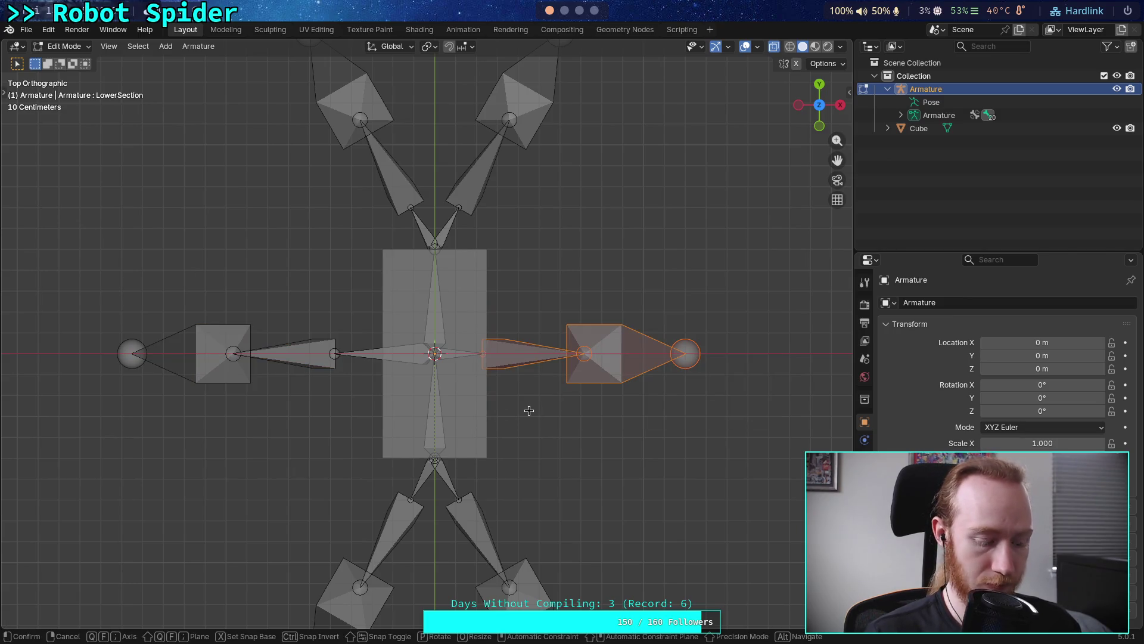
pyautogui.press('g')
pyautogui.press('x')
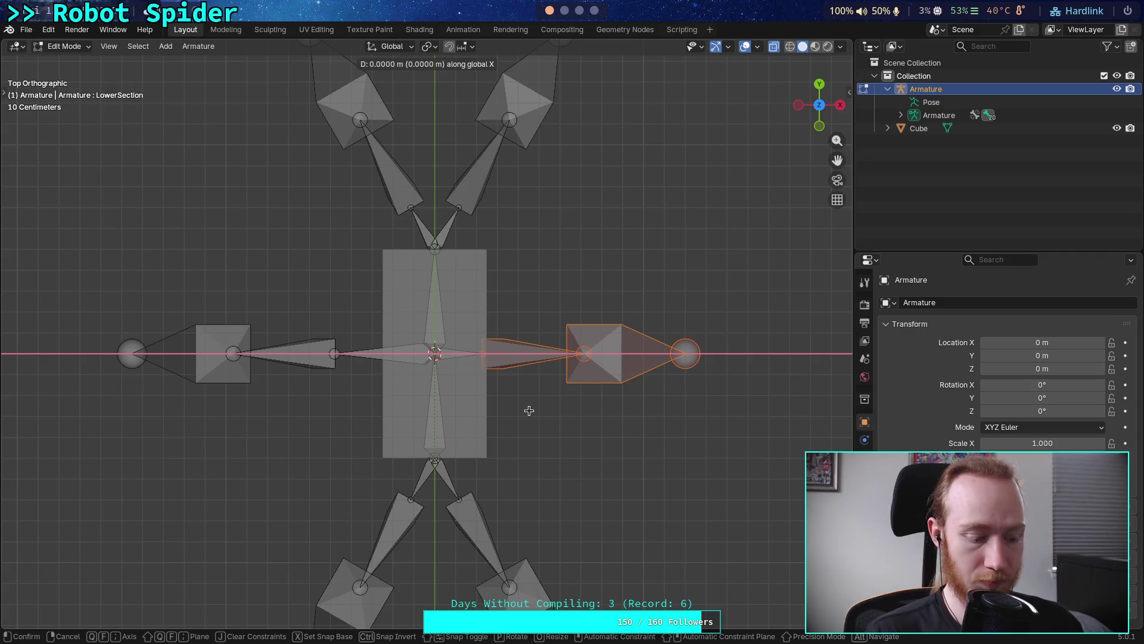
pyautogui.write('25')
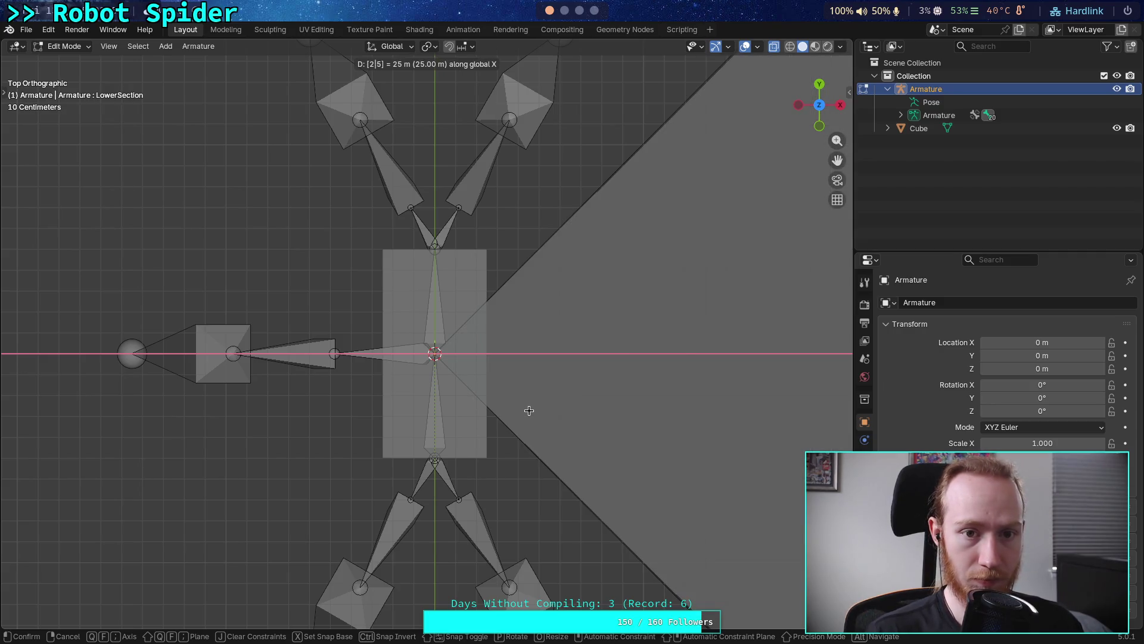
pyautogui.press('Left')
pyautogui.write('.')
pyautogui.press('Return')
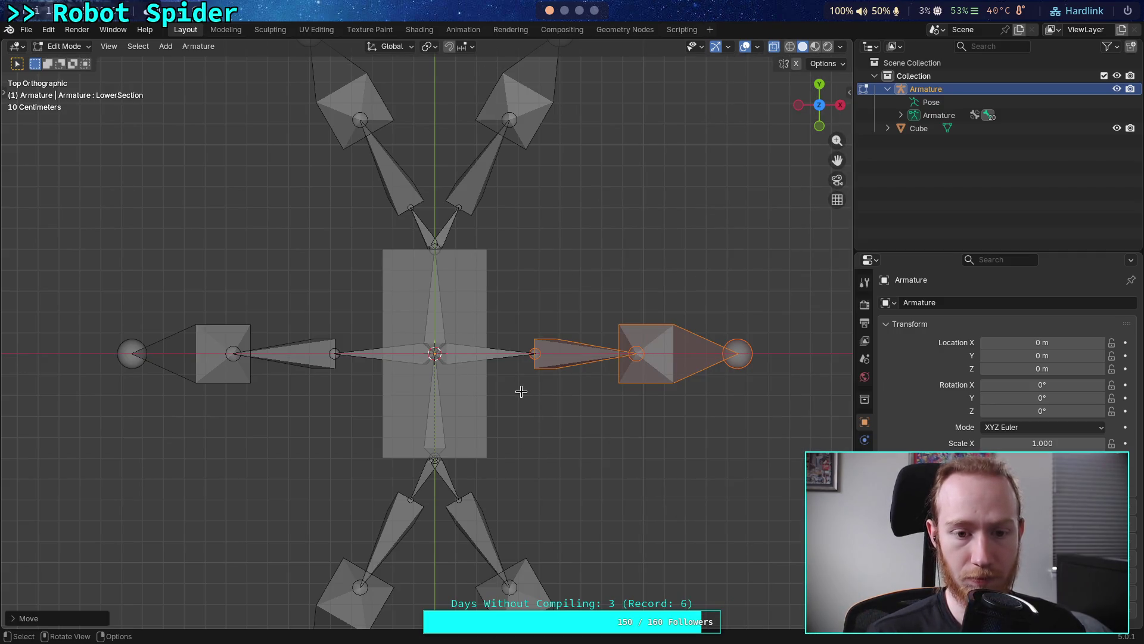
# Recentre the view on the rig and box-select the front-left leg bones
pyautogui.moveTo(431, 338)
pyautogui.keyDown('shift'); pyautogui.mouseDown(button='middle')
pyautogui.moveTo(454, 419)
pyautogui.moveTo(473, 413)
pyautogui.moveTo(480, 340)
pyautogui.moveTo(484, 416)
pyautogui.mouseUp(button='middle'); pyautogui.keyUp('shift')
pyautogui.keyDown('shift'); pyautogui.moveTo(407, 361); pyautogui.dragTo(401, 347, button='middle'); pyautogui.keyUp('shift')
pyautogui.keyDown('shift'); pyautogui.moveTo(361, 262); pyautogui.dragTo(361, 290, button='middle'); pyautogui.keyUp('shift')
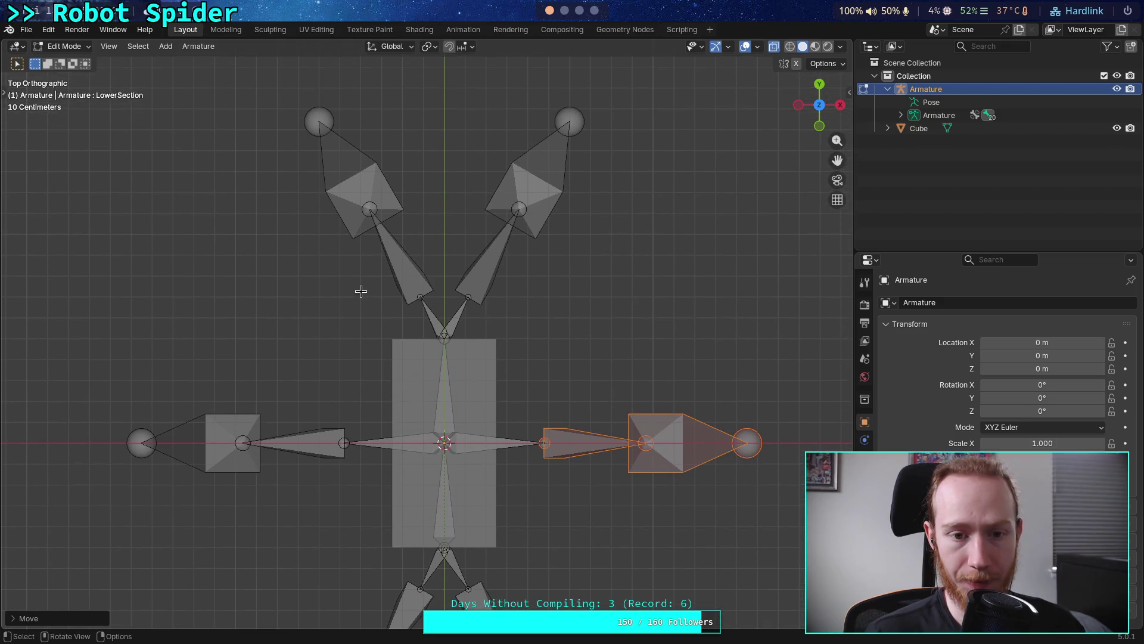
pyautogui.moveTo(289, 100)
pyautogui.mouseDown()
pyautogui.moveTo(439, 333)
pyautogui.moveTo(437, 305)
pyautogui.mouseUp()
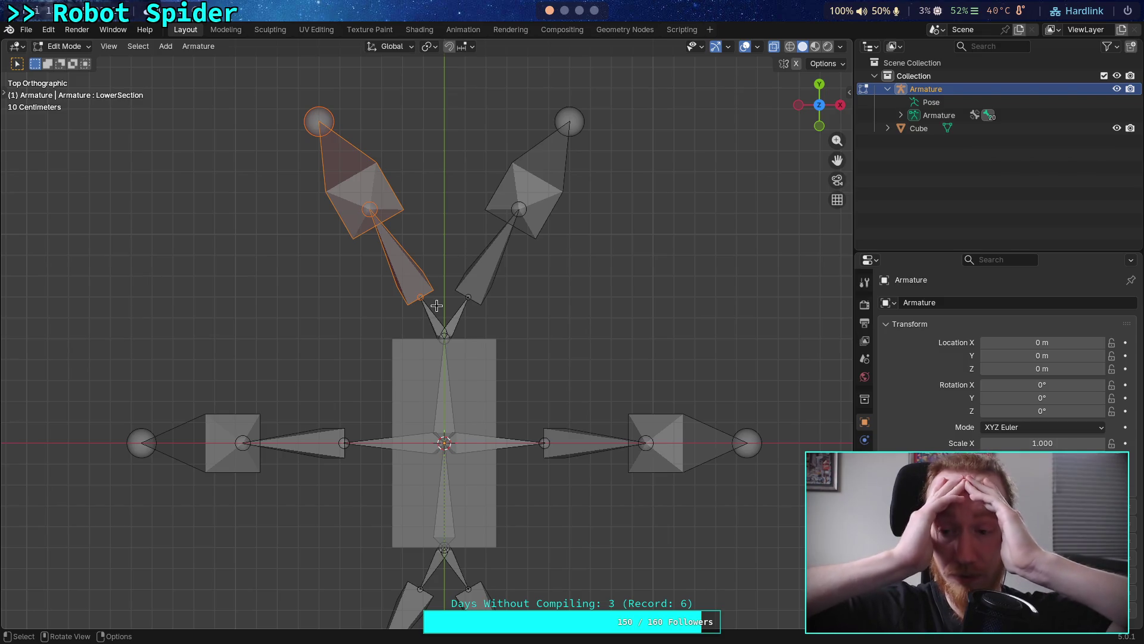
# Inspect the FrontLeftFemur bone's head and tail coordinates in the Bone tab
pyautogui.click(437, 305)
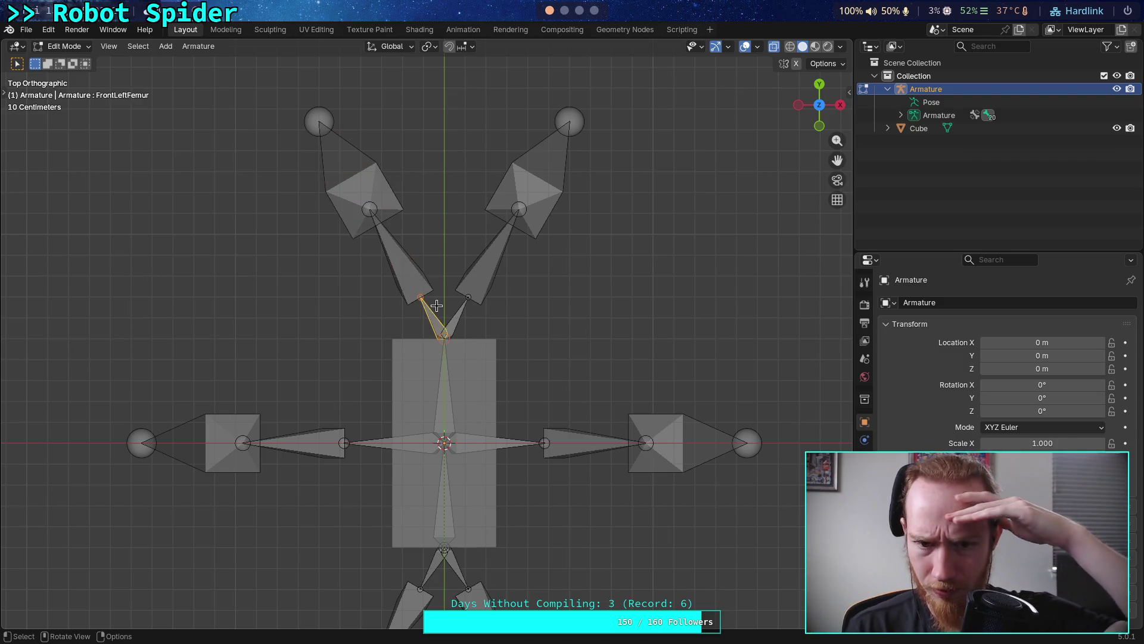
pyautogui.click(421, 296)
pyautogui.click(865, 476)
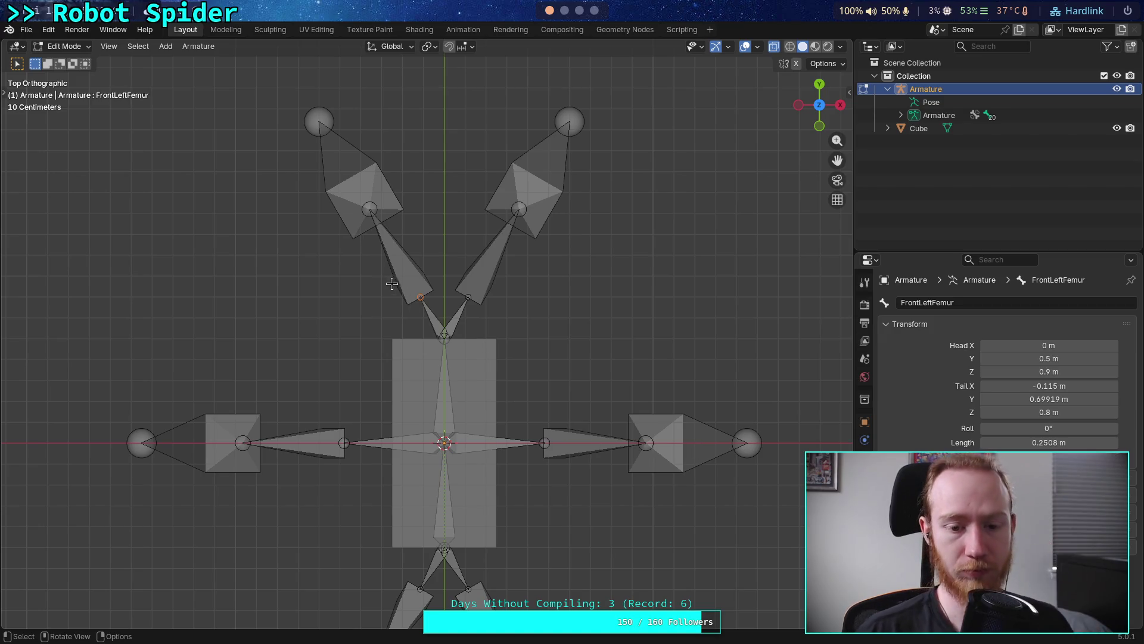
# Move the whole front-left leg 15 cm outward along X (-0.15)
pyautogui.moveTo(275, 89); pyautogui.dragTo(436, 307)
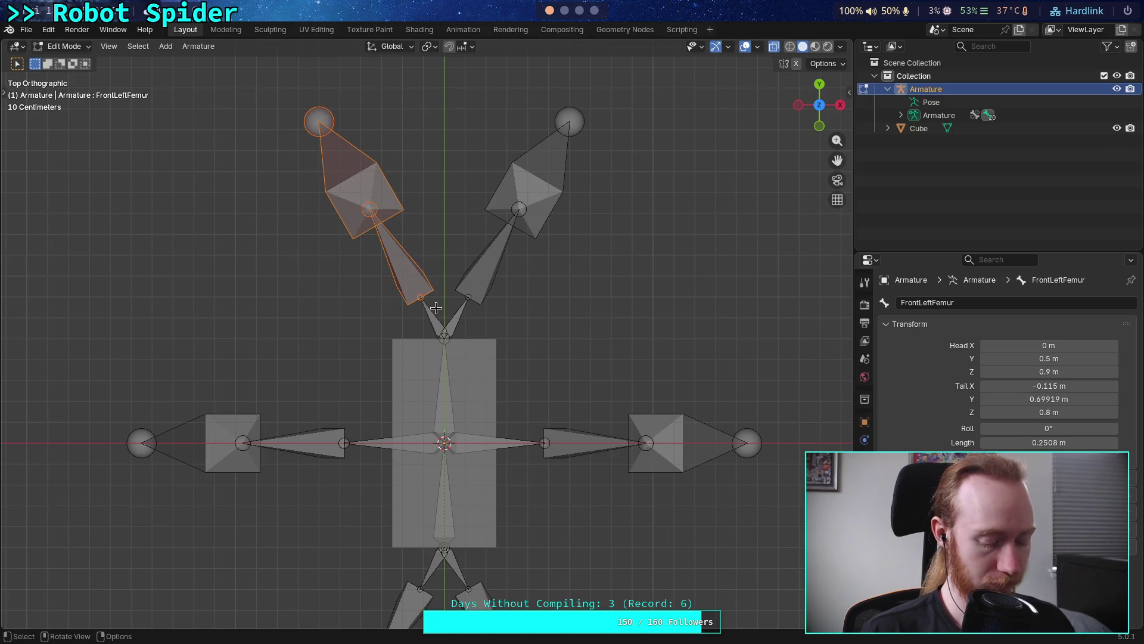
pyautogui.press('g')
pyautogui.press('x')
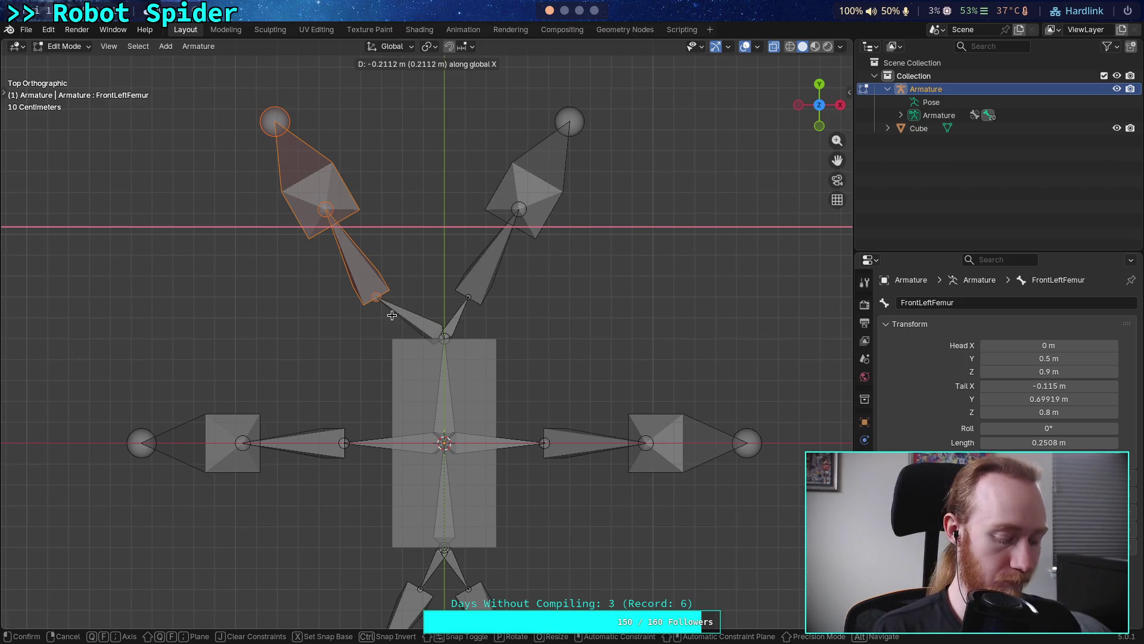
pyautogui.write('.25')
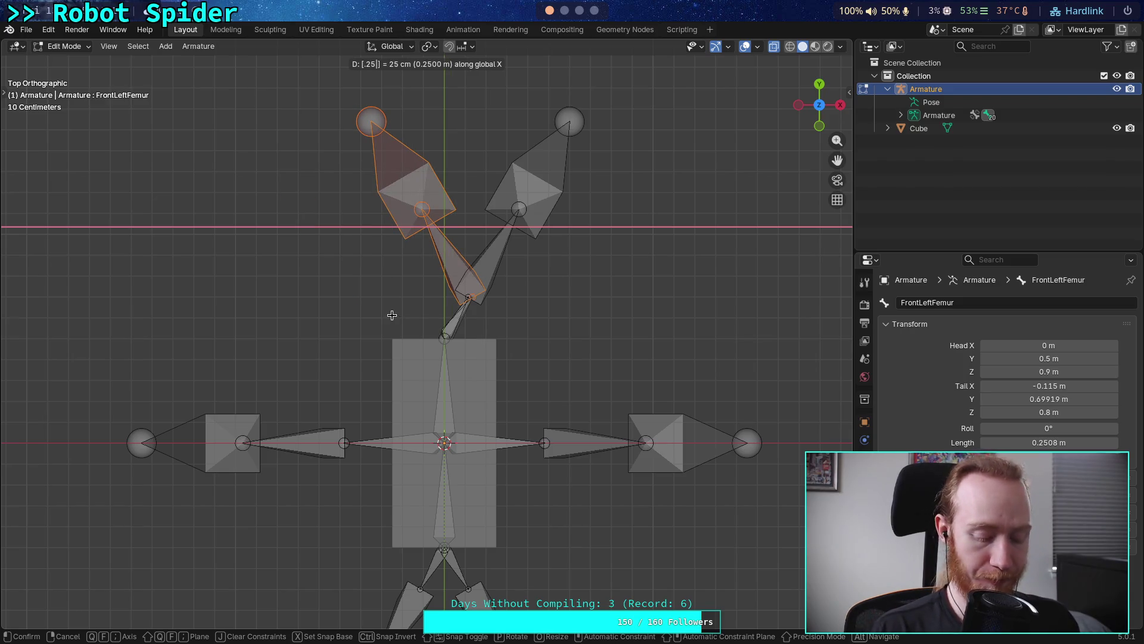
pyautogui.press('-')
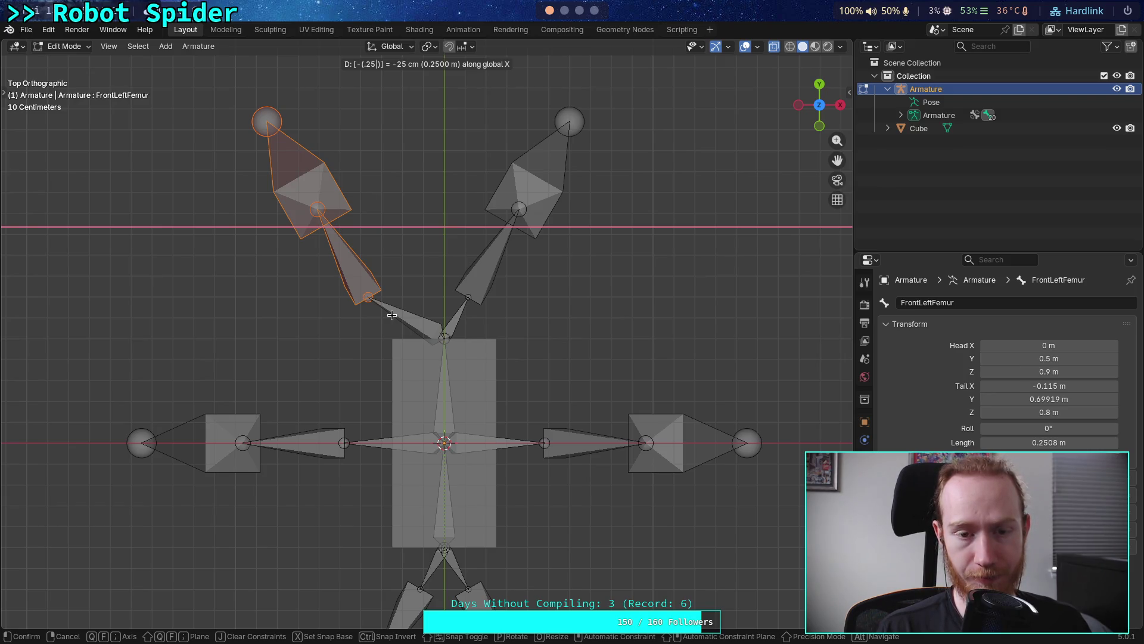
pyautogui.press('BackSpace')
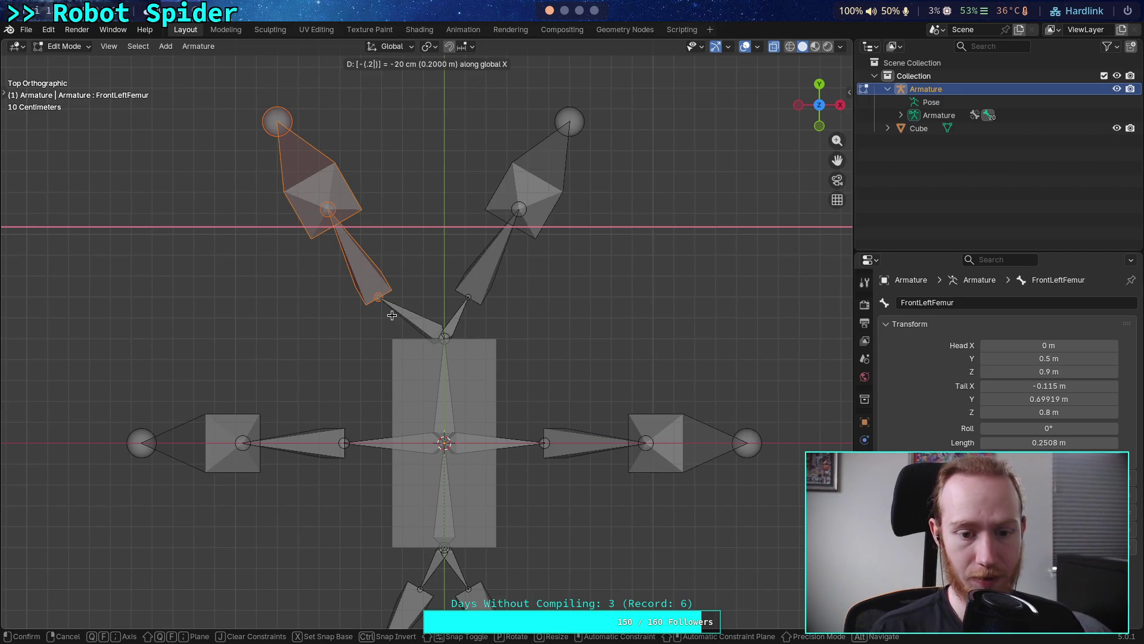
pyautogui.press('BackSpace')
pyautogui.write('15')
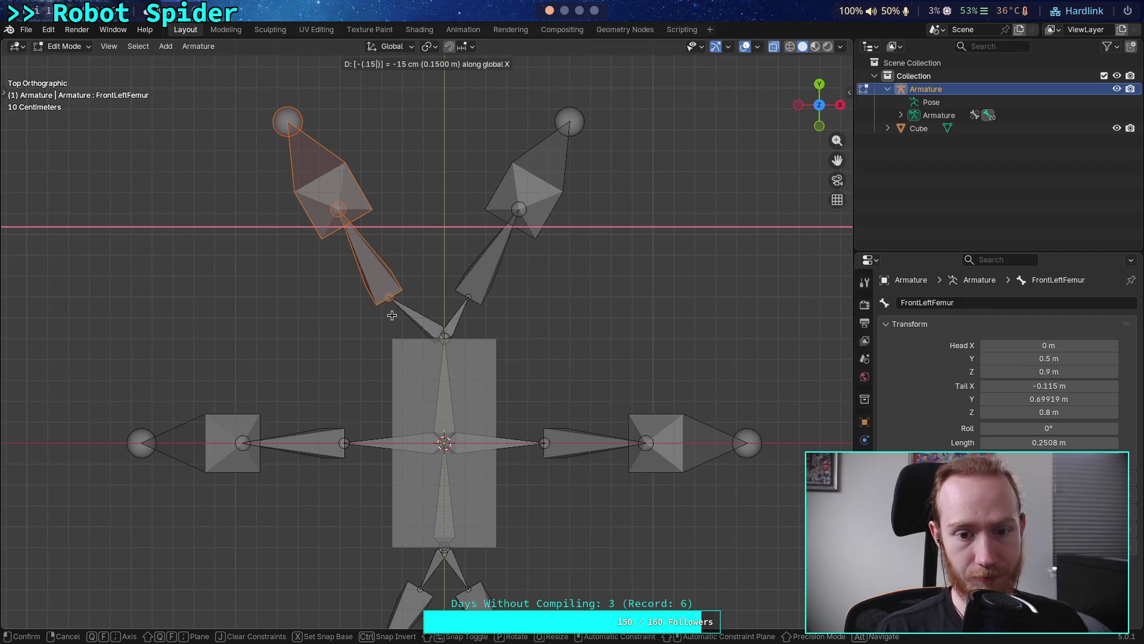
pyautogui.press('Return')
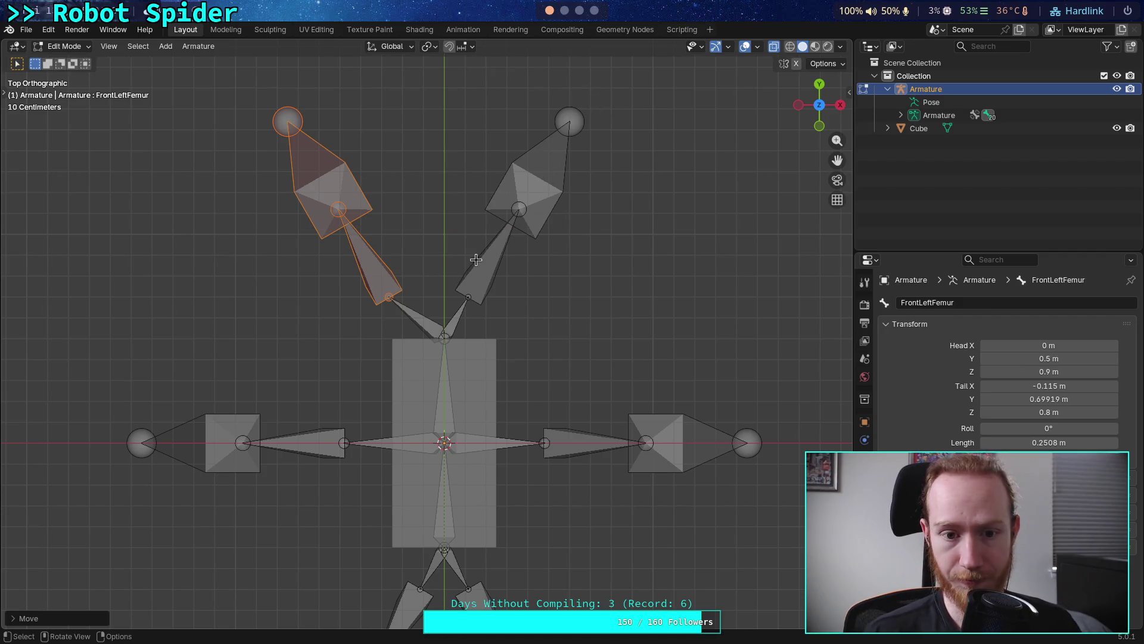
# Move the front-right leg bones 15 cm outward along X
pyautogui.moveTo(646, 89); pyautogui.dragTo(462, 305)
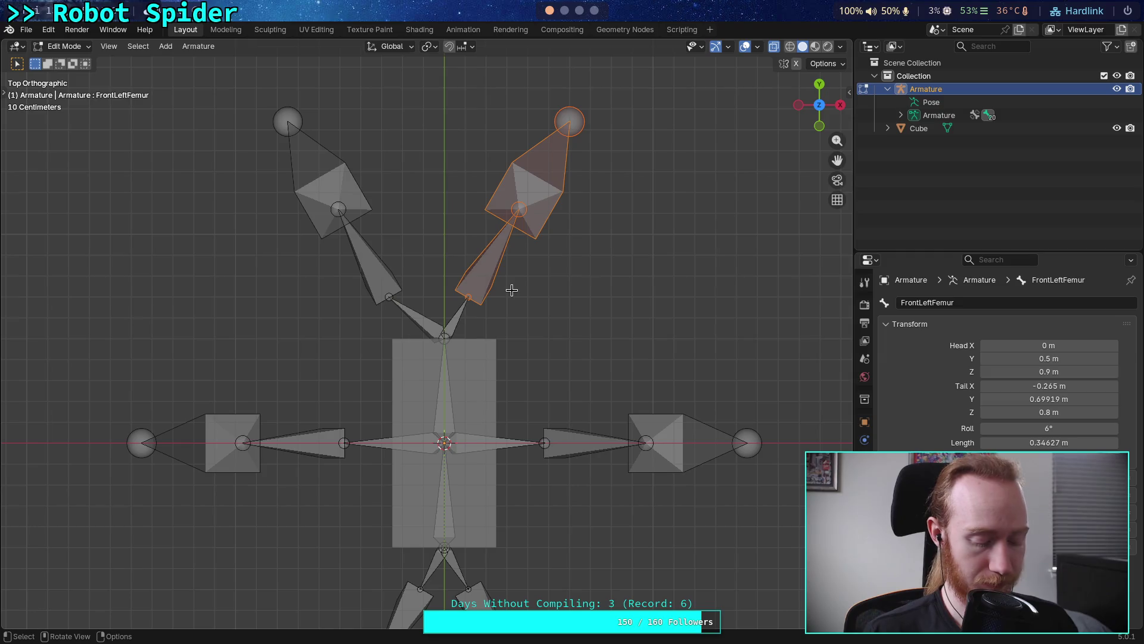
pyautogui.press('g')
pyautogui.write('x')
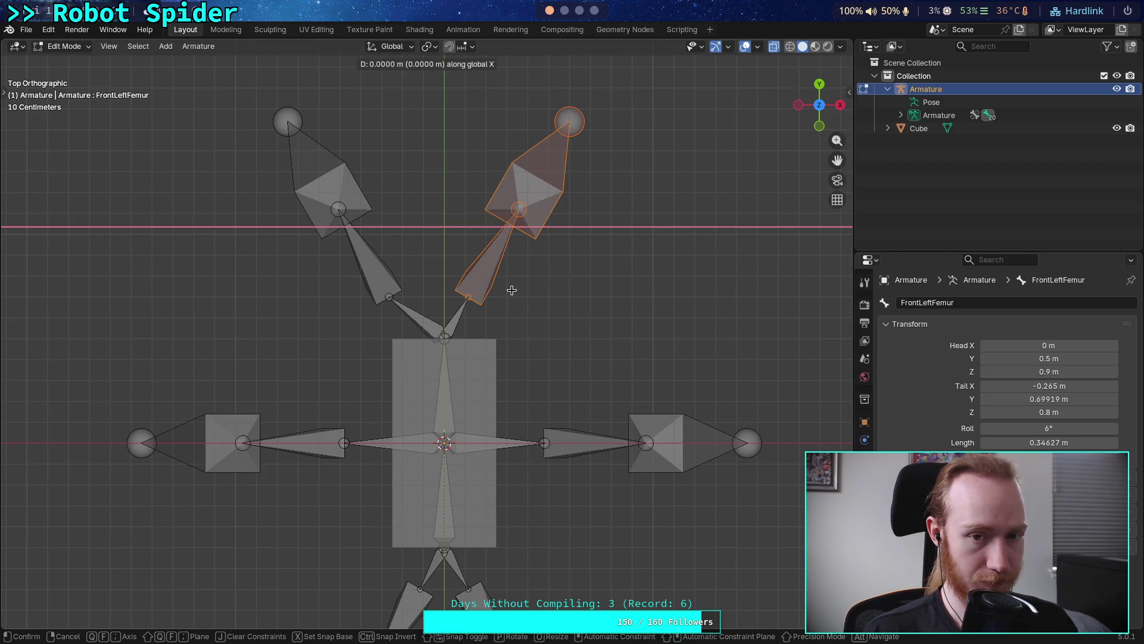
pyautogui.write('.15')
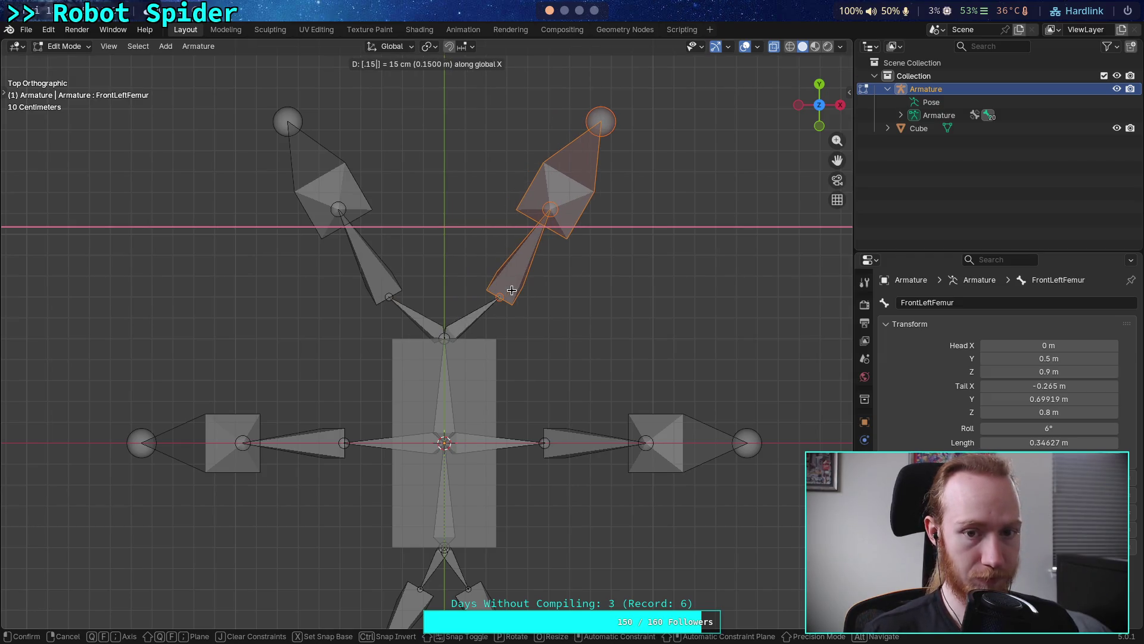
pyautogui.press('Return')
# Move the rear-left leg 15 cm (-0.15) and the rear-right leg 16 cm outward along X
pyautogui.keyDown('shift'); pyautogui.moveTo(511, 424); pyautogui.dragTo(495, 181, button='middle'); pyautogui.keyUp('shift')
pyautogui.press('b')
pyautogui.moveTo(285, 547)
pyautogui.mouseDown()
pyautogui.moveTo(429, 307)
pyautogui.moveTo(437, 327)
pyautogui.moveTo(421, 341)
pyautogui.mouseUp()
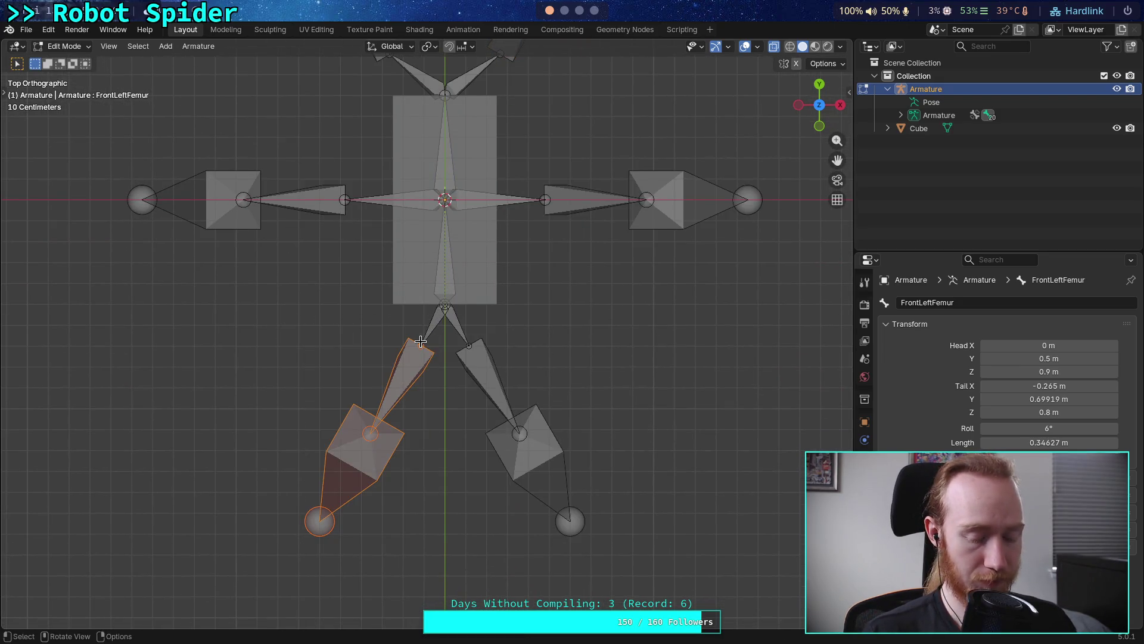
pyautogui.write('gx')
pyautogui.write('.15')
pyautogui.write('-')
pyautogui.press('Return')
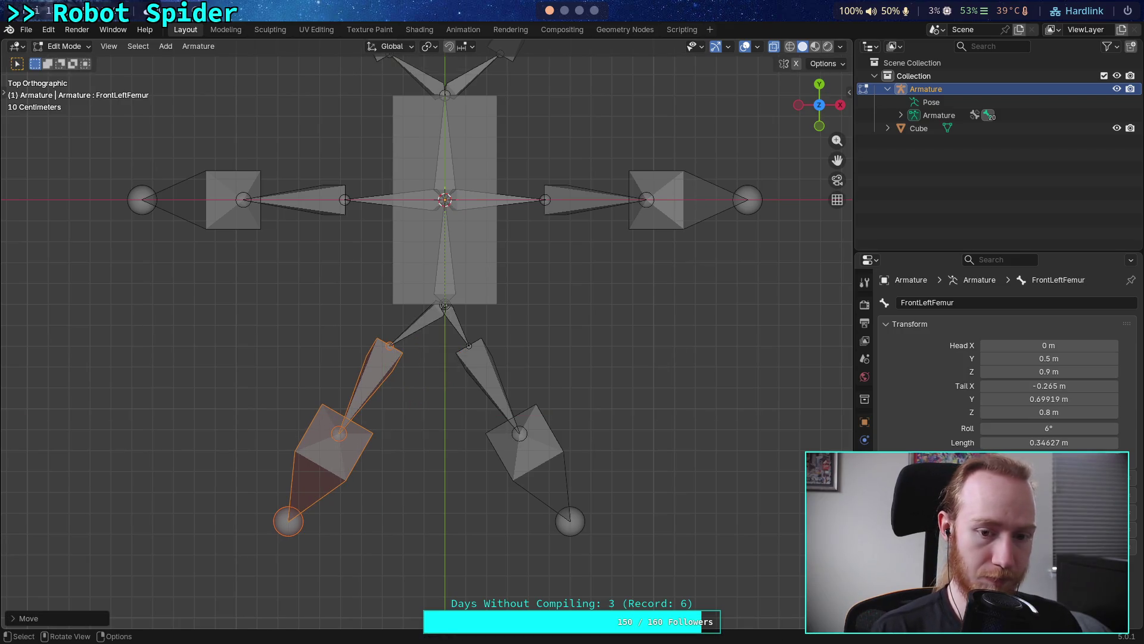
pyautogui.moveTo(451, 338); pyautogui.dragTo(659, 542)
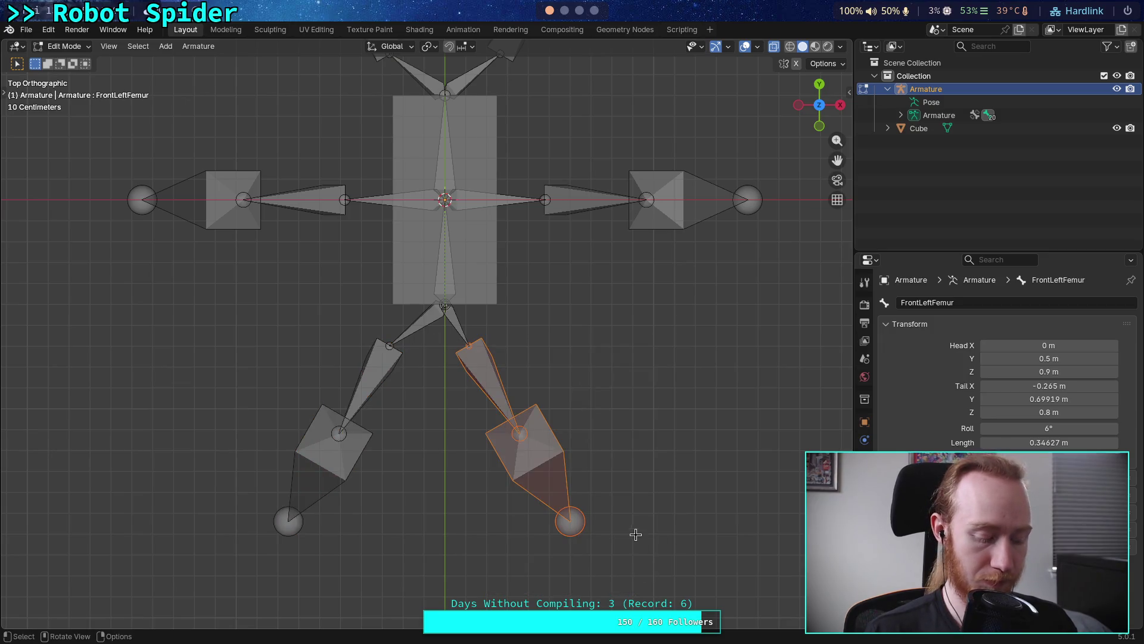
pyautogui.write('g')
pyautogui.write('x.16')
pyautogui.press('Return')
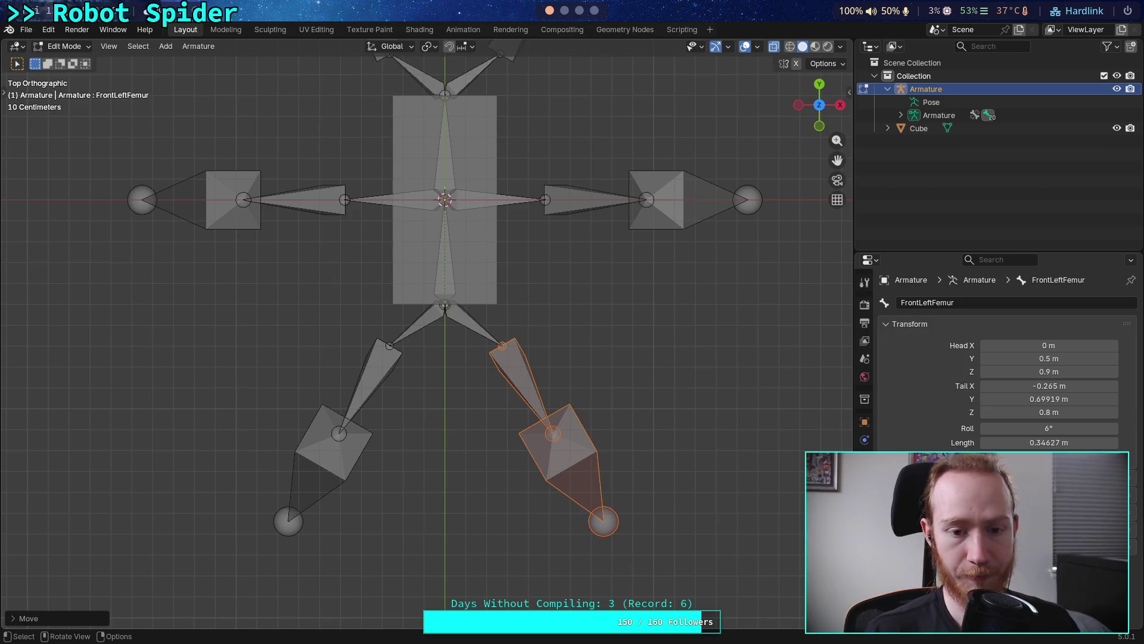
pyautogui.keyDown('shift'); pyautogui.moveTo(521, 302); pyautogui.dragTo(552, 458, button='middle'); pyautogui.keyUp('shift')
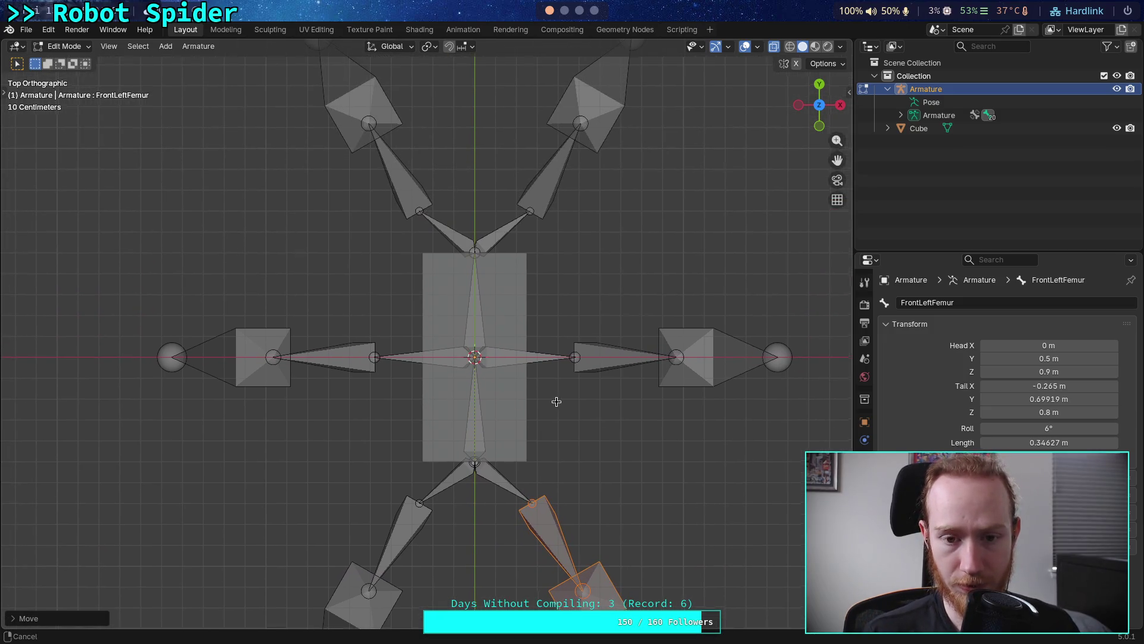
# Subdivide MiddleLeftFemur and MiddleRightFemur, then check the rig in Front Orthographic view
pyautogui.scroll(2, 556, 405)
pyautogui.click(432, 265)
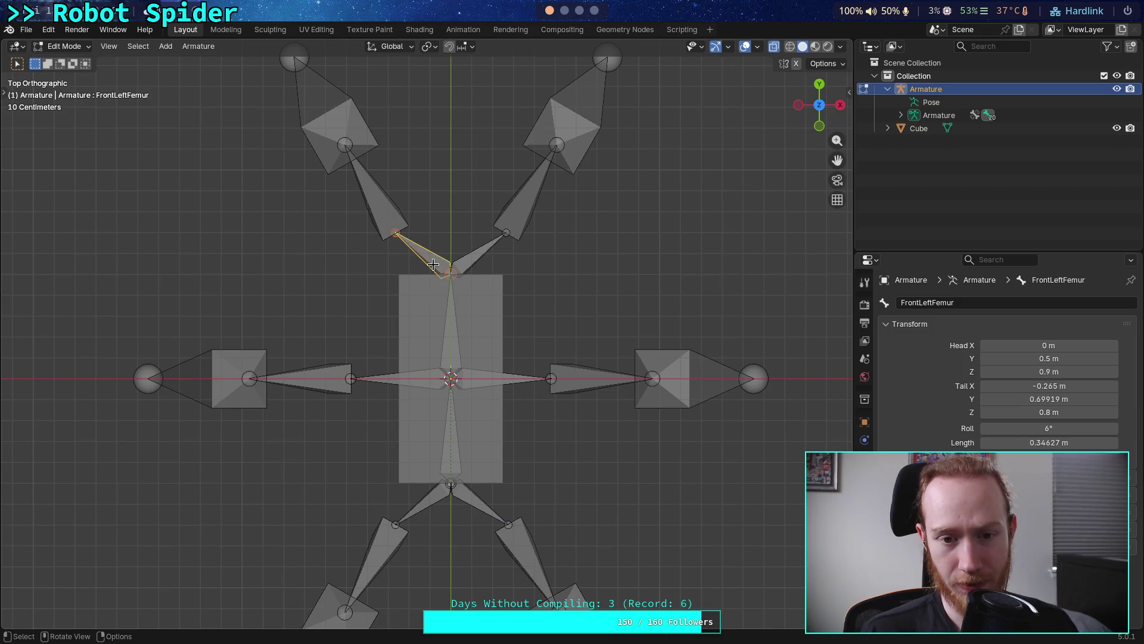
pyautogui.click(417, 378)
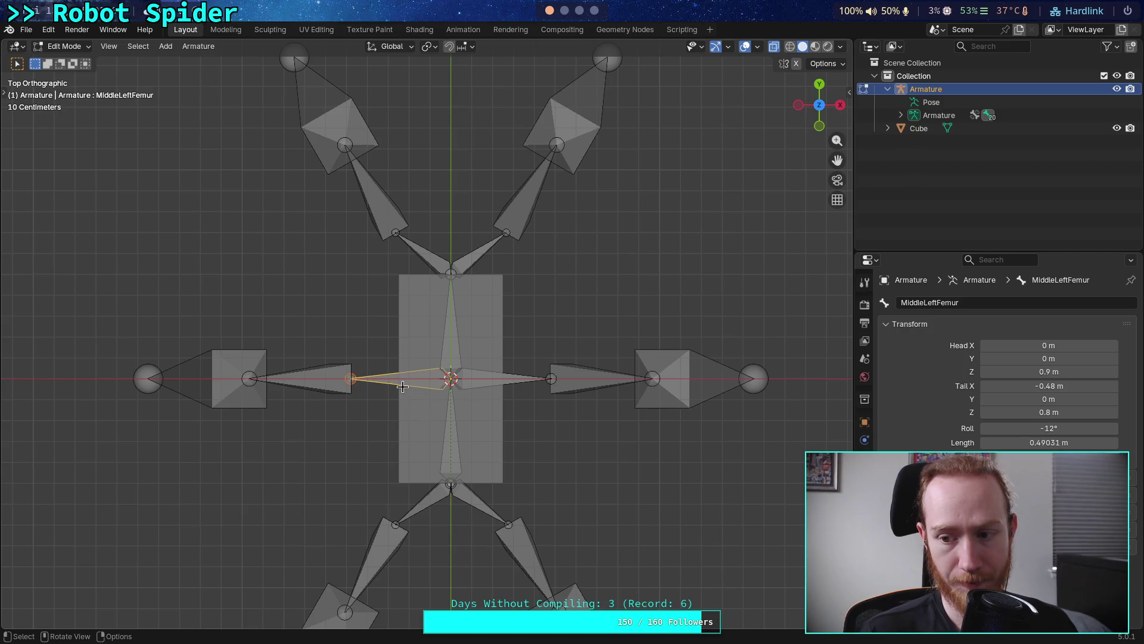
pyautogui.keyDown('shift'); pyautogui.click(495, 380); pyautogui.keyUp('shift')
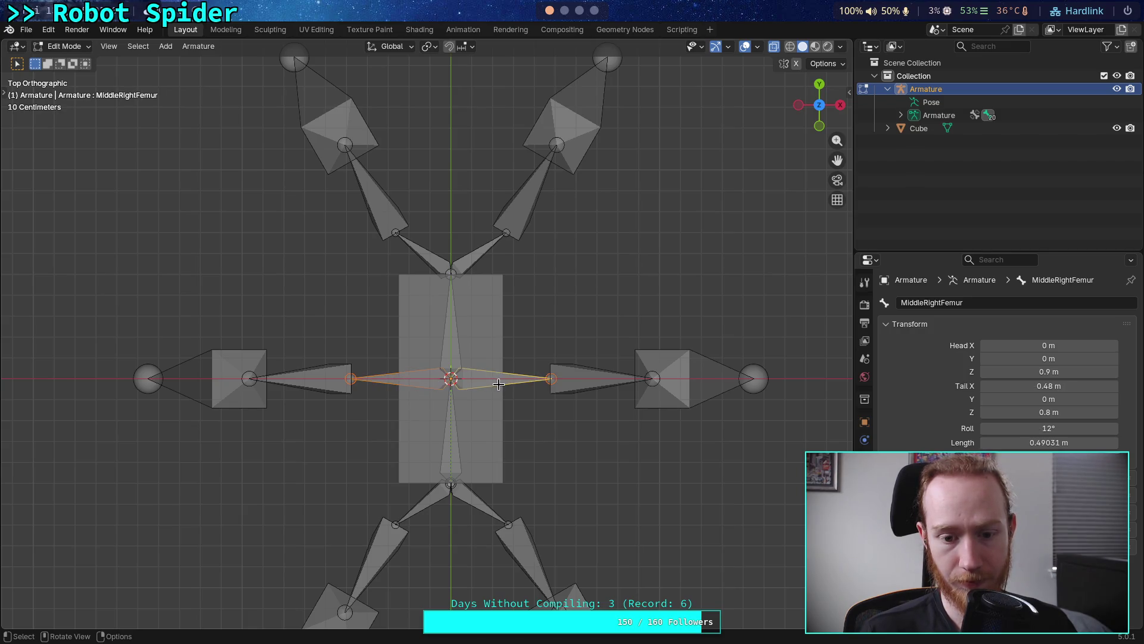
pyautogui.rightClick(489, 382)
pyautogui.click(451, 382)
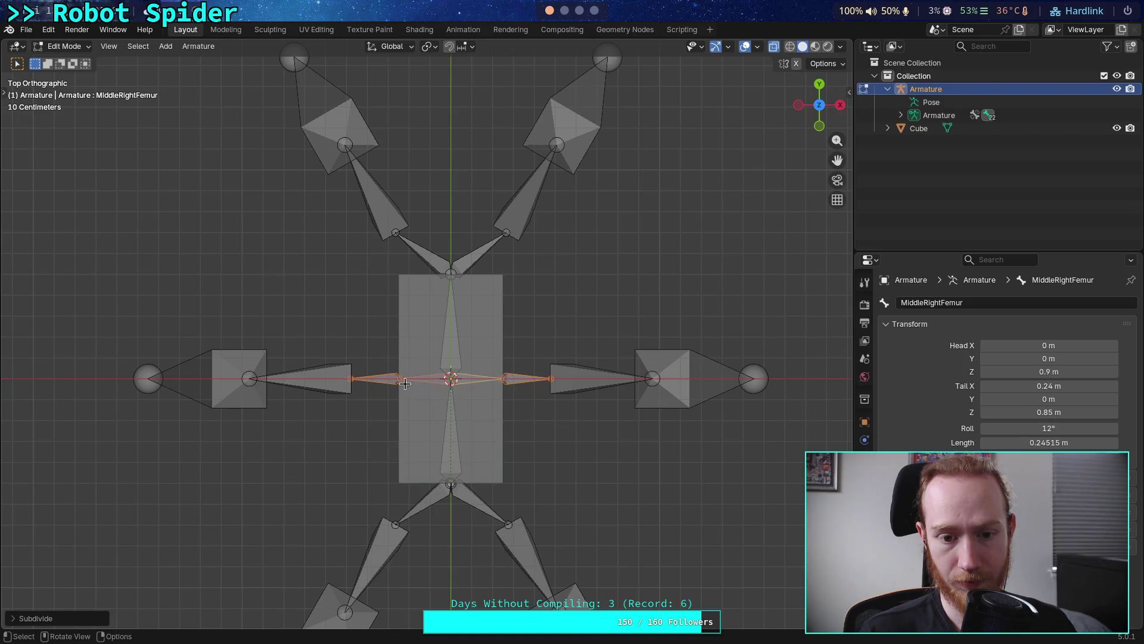
pyautogui.scroll(4, 423, 392)
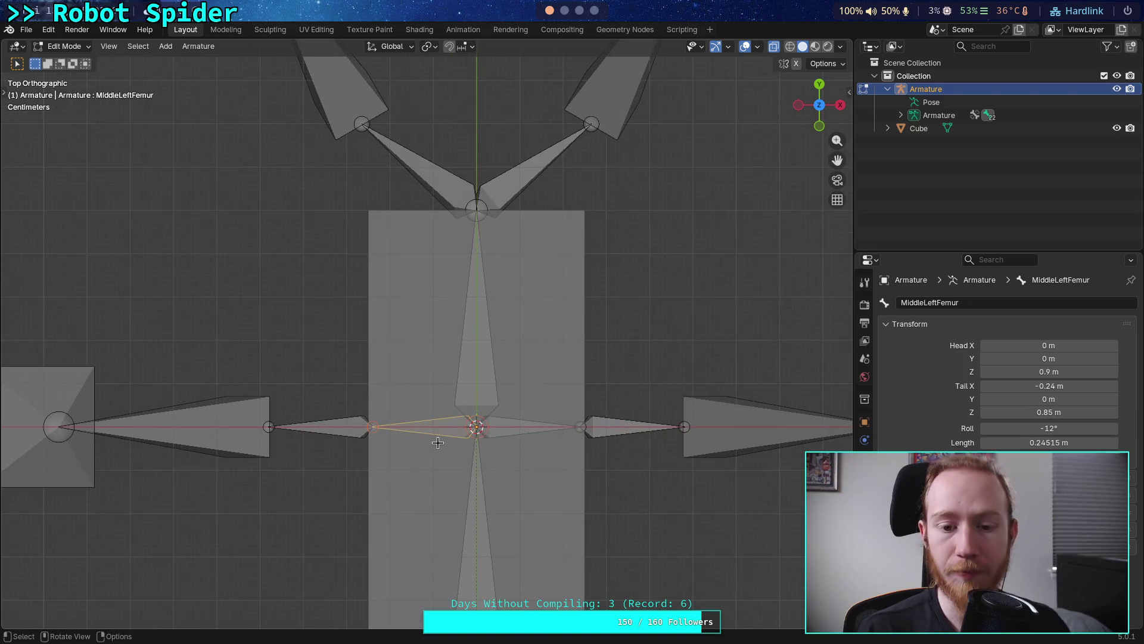
pyautogui.click(820, 126)
pyautogui.scroll(2, 555, 350)
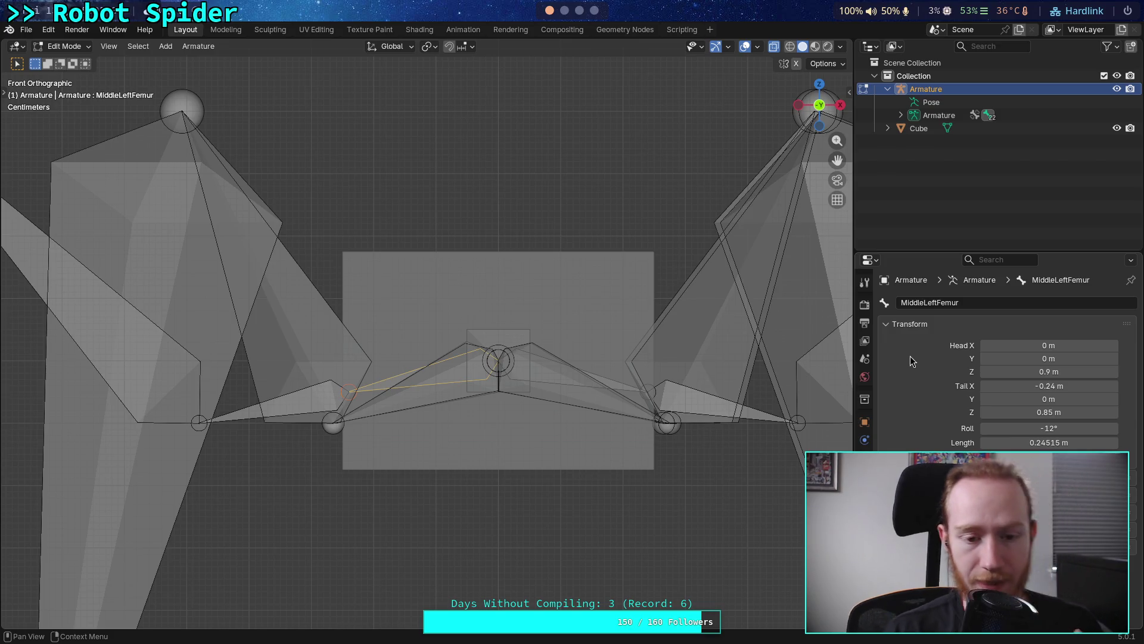
pyautogui.moveTo(591, 289)
pyautogui.mouseDown(button='middle')
pyautogui.moveTo(537, 327)
pyautogui.moveTo(475, 464)
pyautogui.mouseUp(button='middle')
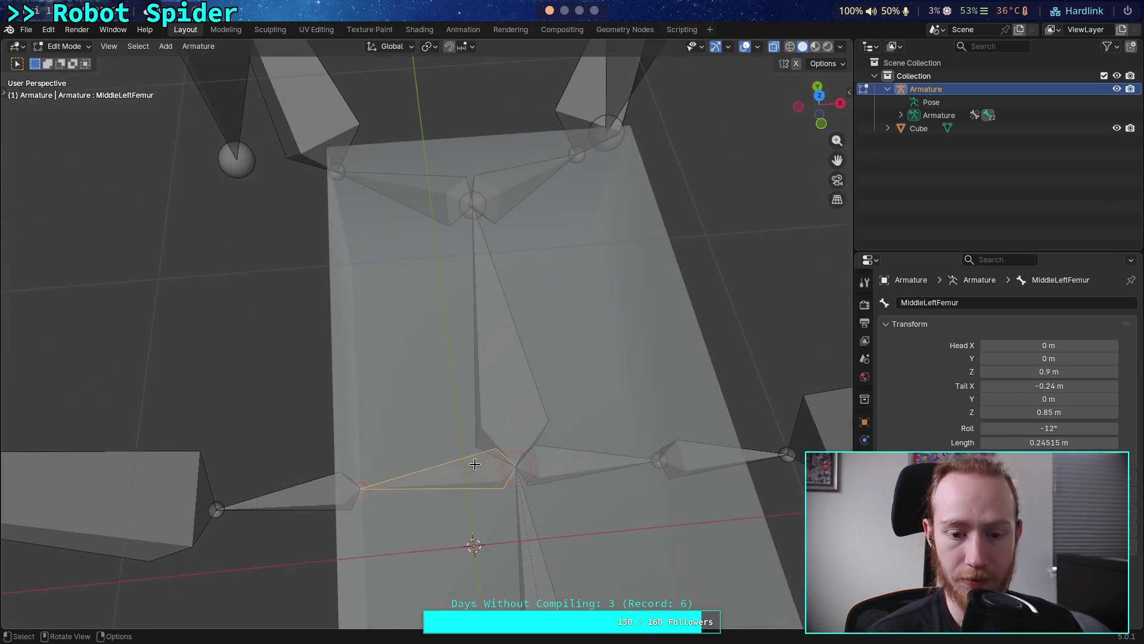
pyautogui.scroll(-6, 446, 469)
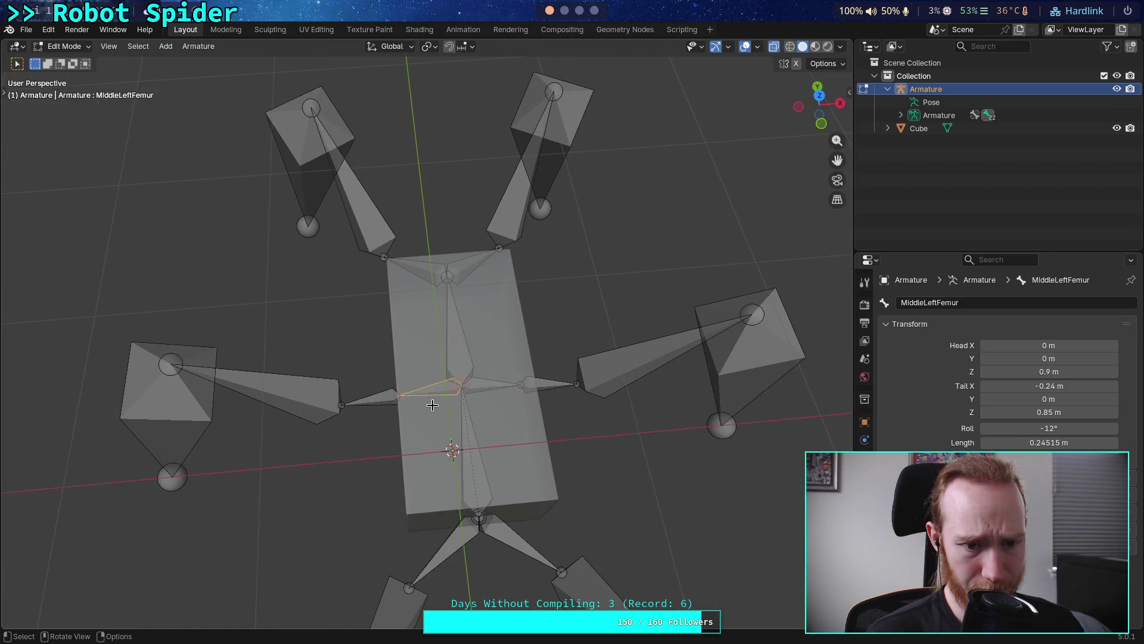
pyautogui.moveTo(437, 382)
pyautogui.mouseDown(button='middle')
pyautogui.moveTo(413, 336)
pyautogui.moveTo(417, 357)
pyautogui.moveTo(441, 345)
pyautogui.moveTo(500, 360)
pyautogui.moveTo(422, 333)
pyautogui.moveTo(423, 342)
pyautogui.mouseUp(button='middle')
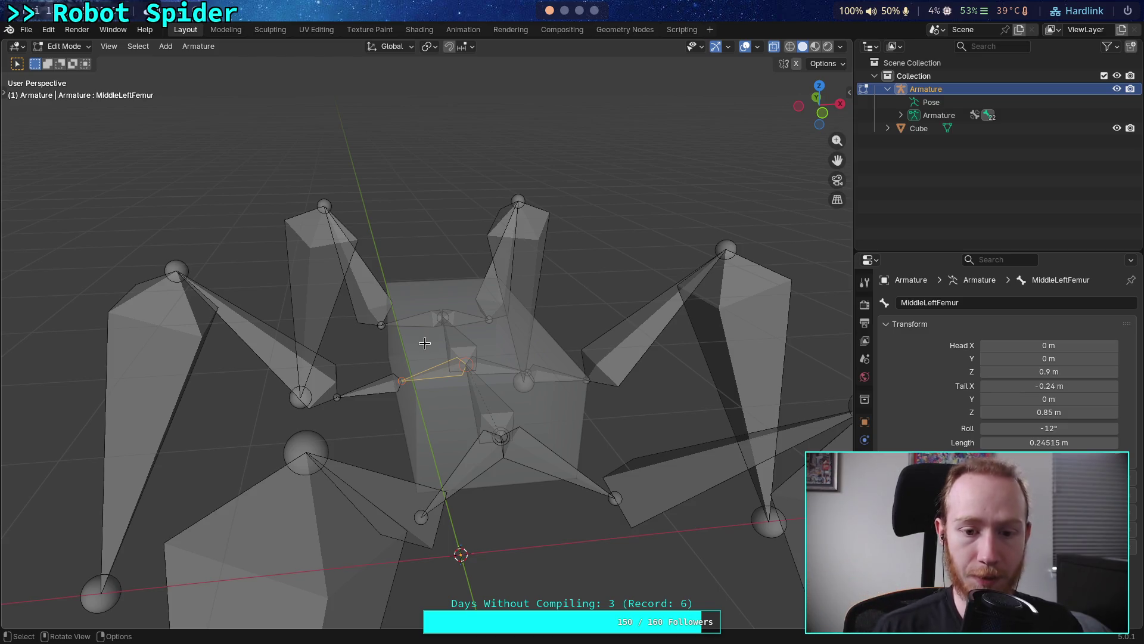
pyautogui.moveTo(341, 359)
pyautogui.mouseDown(button='middle')
pyautogui.moveTo(509, 371)
pyautogui.moveTo(501, 325)
pyautogui.moveTo(384, 352)
pyautogui.moveTo(387, 389)
pyautogui.mouseUp(button='middle')
pyautogui.click(505, 546)
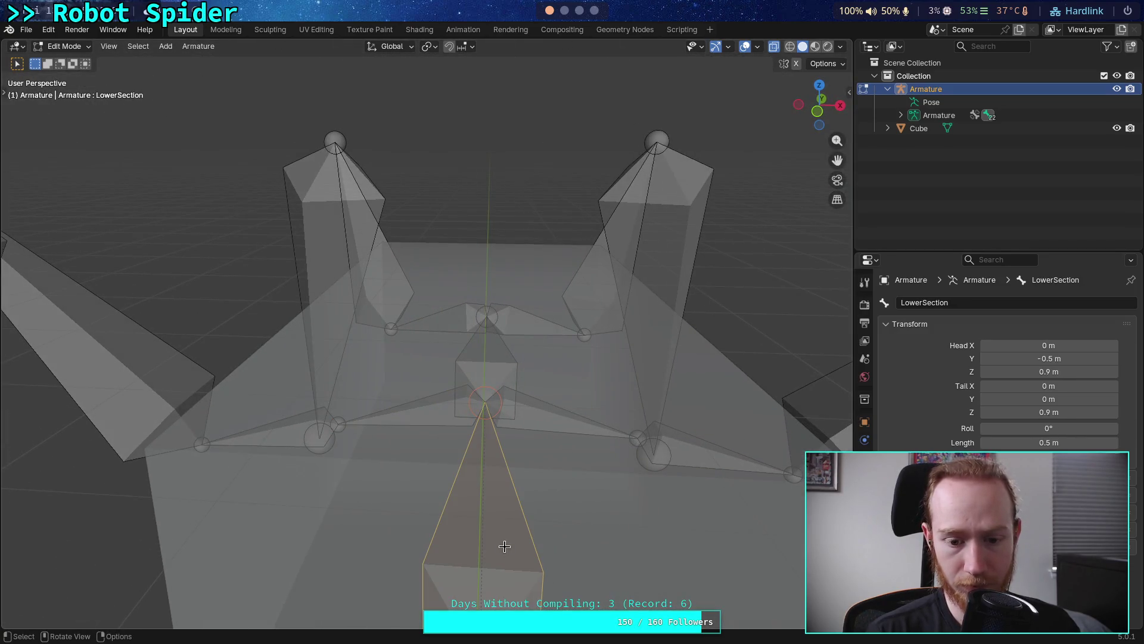
# Select the MiddleLeftFemur bone and set its roll to 0°
pyautogui.moveTo(388, 437); pyautogui.dragTo(624, 413, button='middle')
pyautogui.click(416, 437)
pyautogui.click(1037, 429)
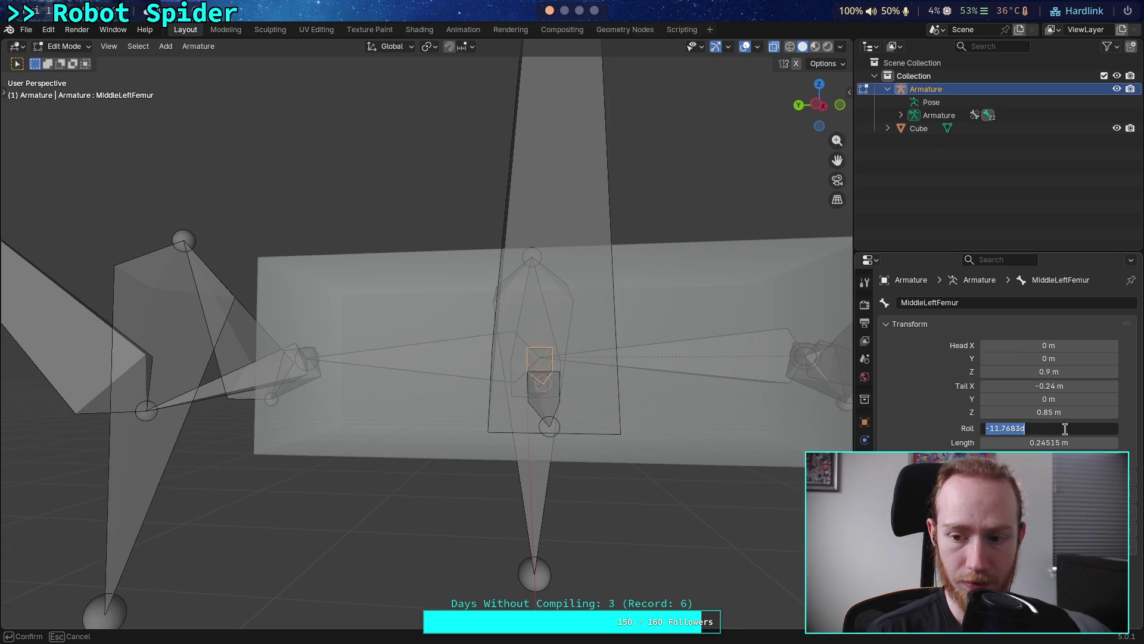
pyautogui.write('0')
pyautogui.press('Return')
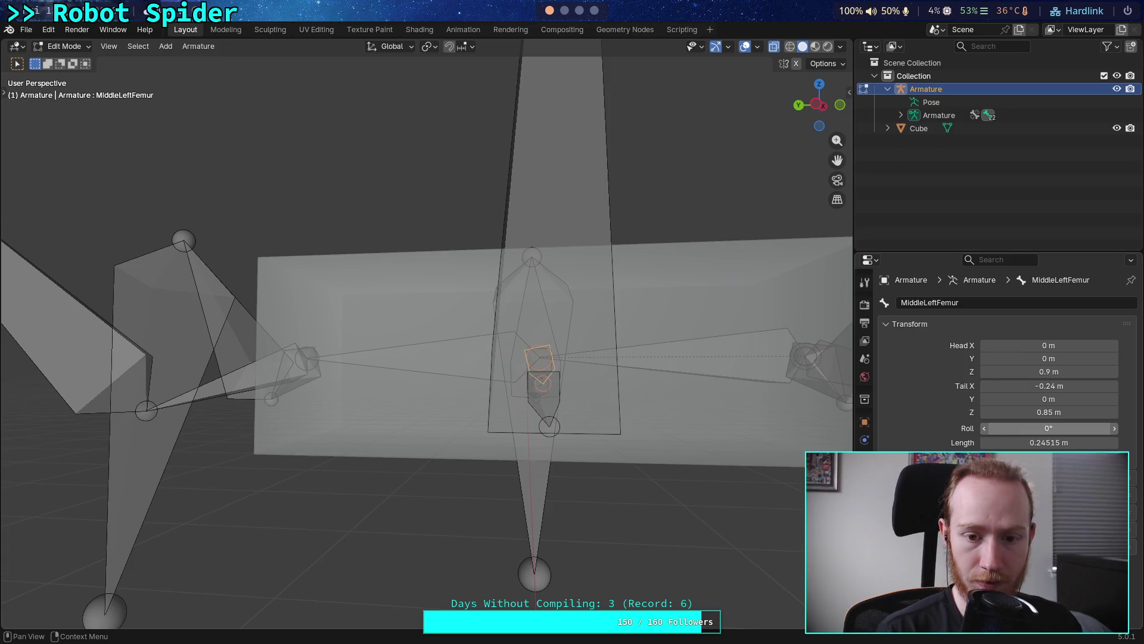
# Try shifting the bone's tail along X, then drag its roll to -12°
pyautogui.scroll(-3, 720, 275)
pyautogui.moveTo(702, 272)
pyautogui.mouseDown(button='middle')
pyautogui.moveTo(573, 281)
pyautogui.moveTo(522, 325)
pyautogui.mouseUp(button='middle')
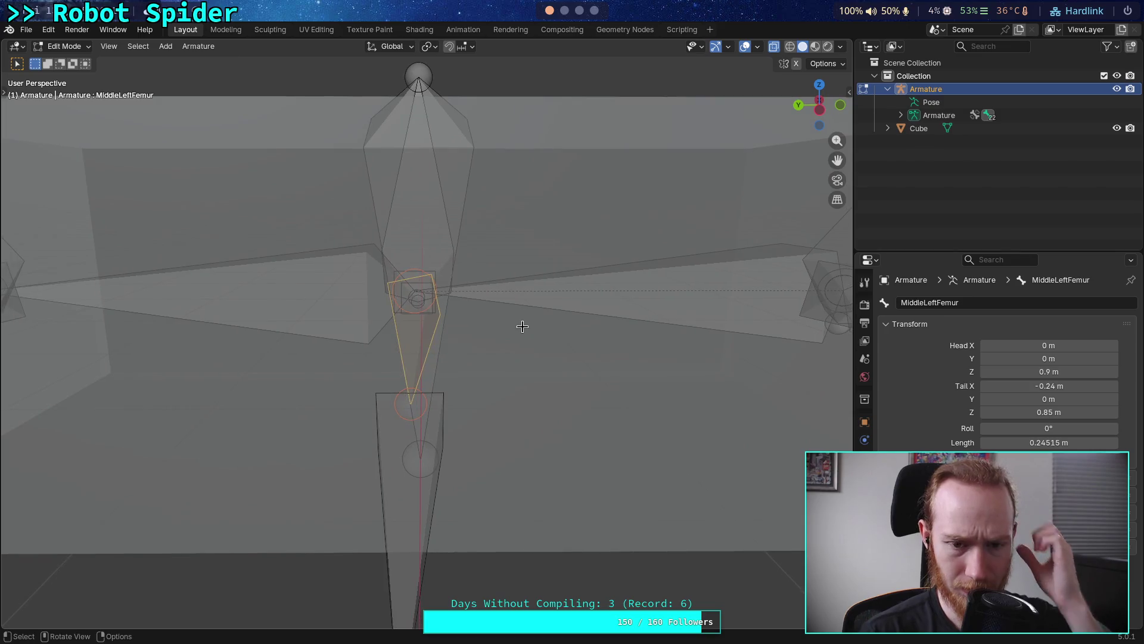
pyautogui.moveTo(1049, 385)
pyautogui.mouseDown()
pyautogui.moveTo(1067, 385)
pyautogui.moveTo(1037, 386)
pyautogui.moveTo(1088, 389)
pyautogui.mouseUp()
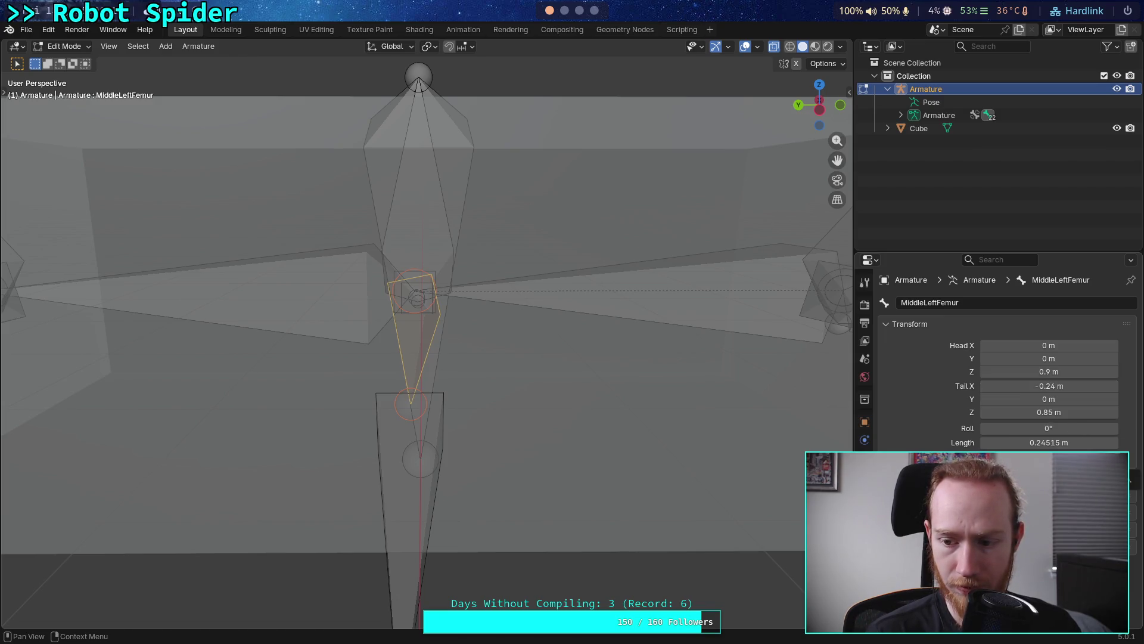
pyautogui.moveTo(679, 383)
pyautogui.mouseDown(button='middle')
pyautogui.moveTo(560, 349)
pyautogui.moveTo(439, 378)
pyautogui.moveTo(608, 314)
pyautogui.moveTo(685, 334)
pyautogui.mouseUp(button='middle')
pyautogui.moveTo(1001, 428)
pyautogui.mouseDown()
pyautogui.moveTo(983, 428)
pyautogui.moveTo(1014, 428)
pyautogui.moveTo(986, 428)
pyautogui.mouseUp()
pyautogui.moveTo(596, 333)
pyautogui.mouseDown(button='middle')
pyautogui.moveTo(620, 332)
pyautogui.moveTo(587, 374)
pyautogui.moveTo(751, 352)
pyautogui.moveTo(741, 342)
pyautogui.moveTo(741, 352)
pyautogui.moveTo(846, 381)
pyautogui.moveTo(358, 381)
pyautogui.moveTo(440, 378)
pyautogui.mouseUp(button='middle')
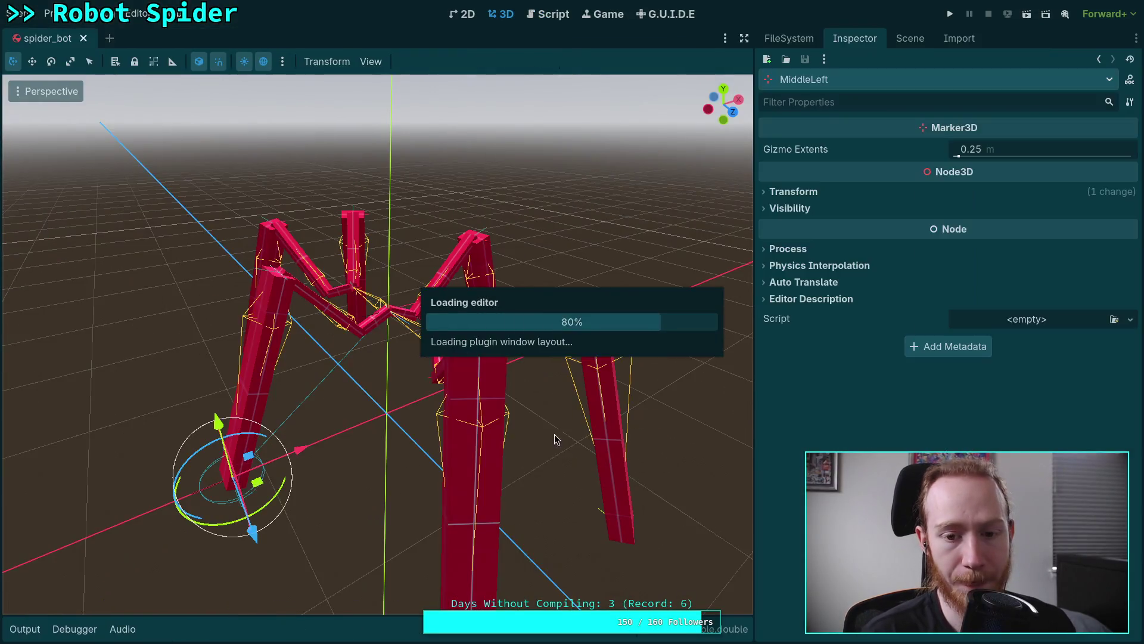
# Hide the MiddleLeftFemur and MiddleRightFemur meshes in the spider_bot scene tree
pyautogui.scroll(6, 529, 416)
pyautogui.moveTo(531, 409)
pyautogui.mouseDown(button='middle')
pyautogui.moveTo(513, 358)
pyautogui.moveTo(532, 314)
pyautogui.moveTo(519, 380)
pyautogui.moveTo(337, 400)
pyautogui.mouseUp(button='middle')
pyautogui.click(910, 38)
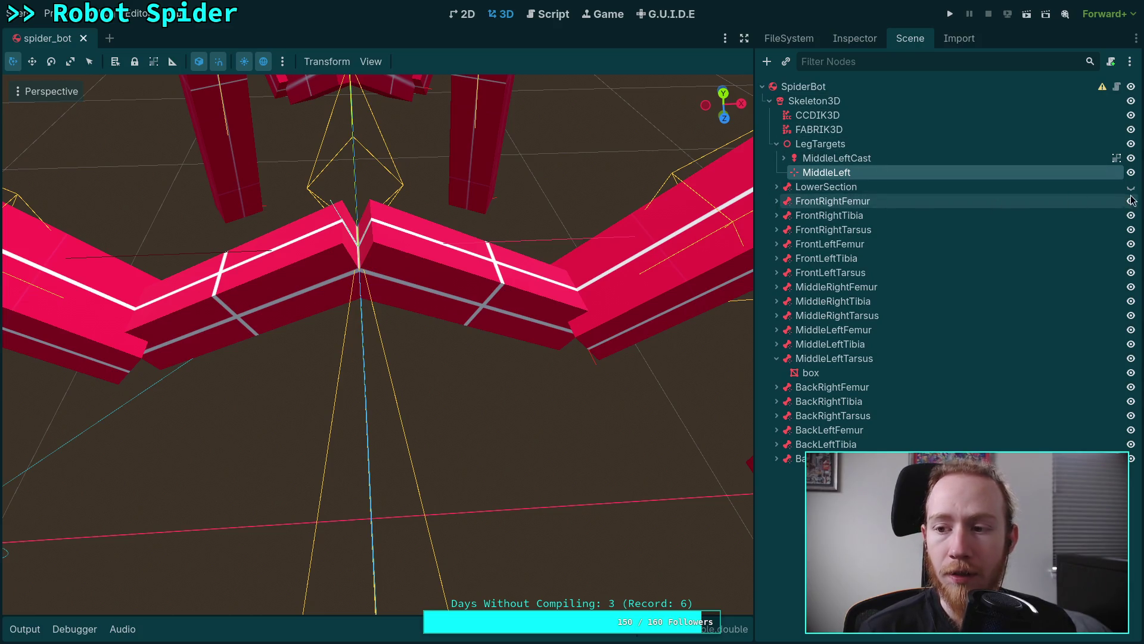
pyautogui.click(777, 144)
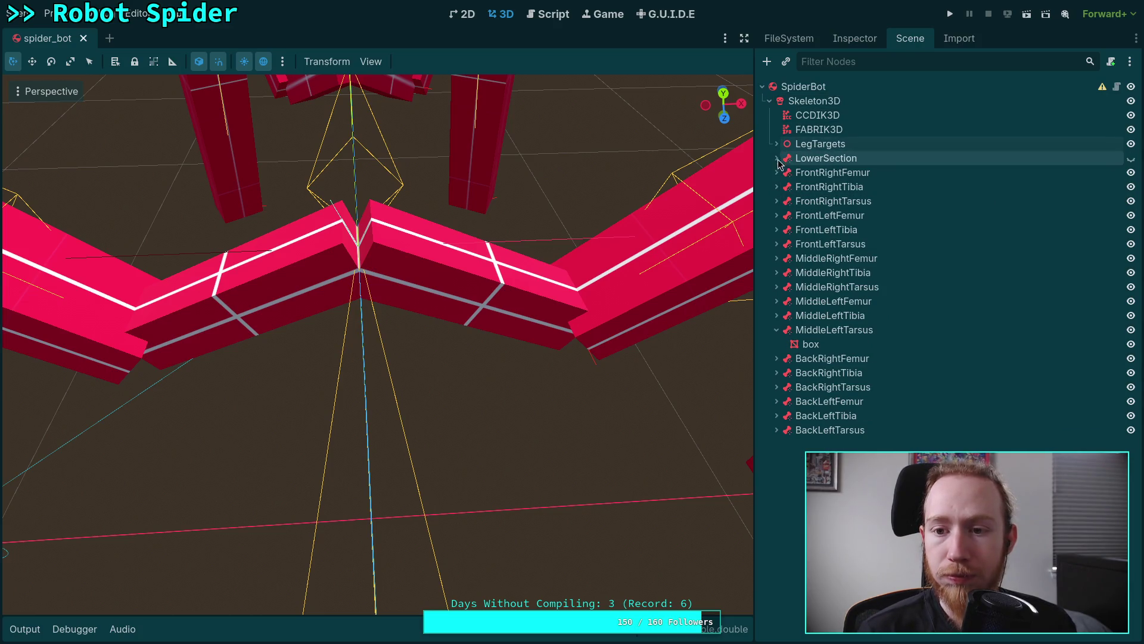
pyautogui.click(777, 330)
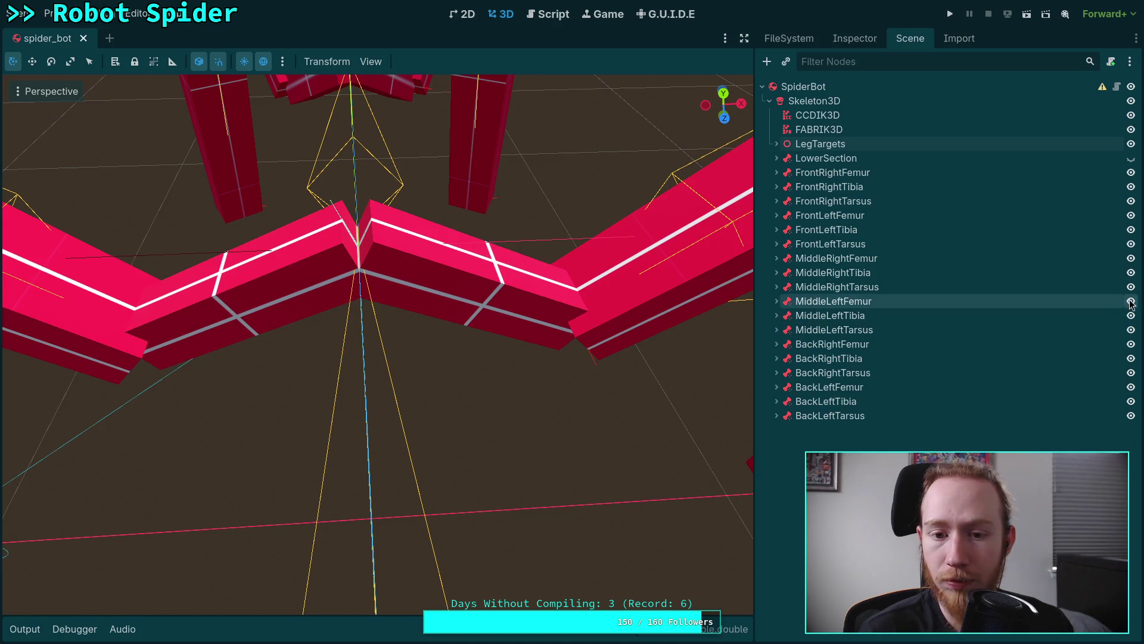
pyautogui.click(1130, 302)
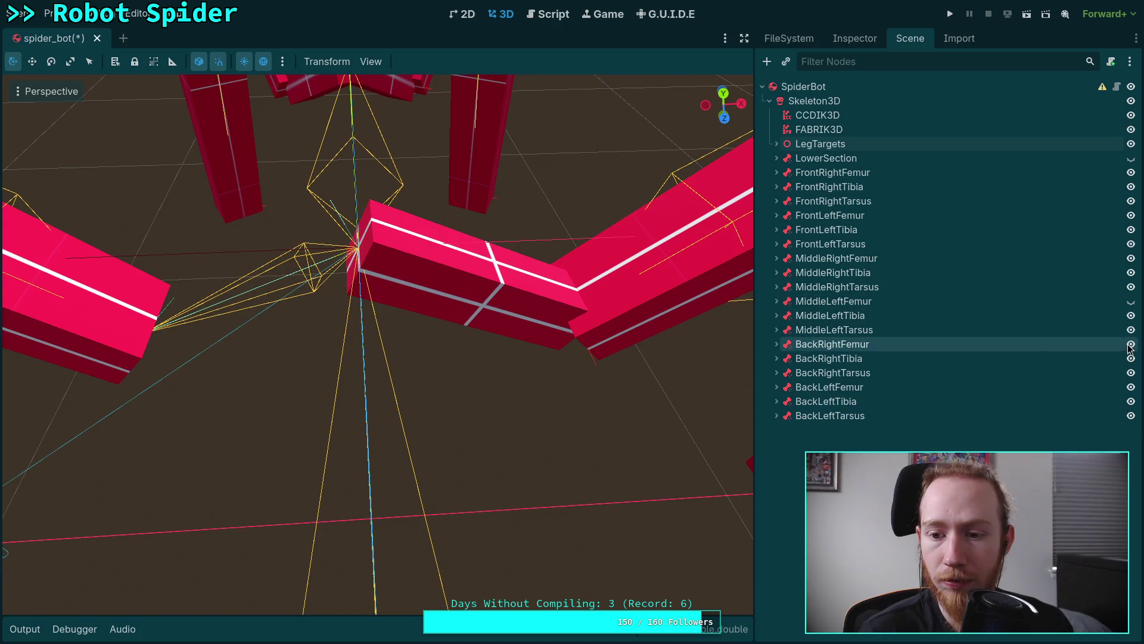
pyautogui.click(1131, 258)
# Fly the camera around the spider's legs, then quit Godot without saving
pyautogui.moveTo(519, 242)
pyautogui.mouseDown(button='middle')
pyautogui.moveTo(346, 225)
pyautogui.moveTo(369, 250)
pyautogui.mouseUp(button='middle')
pyautogui.moveTo(369, 251)
pyautogui.mouseDown(button='right')
pyautogui.moveTo(393, 239)
pyautogui.moveTo(417, 250)
pyautogui.moveTo(391, 232)
pyautogui.mouseUp(button='right')
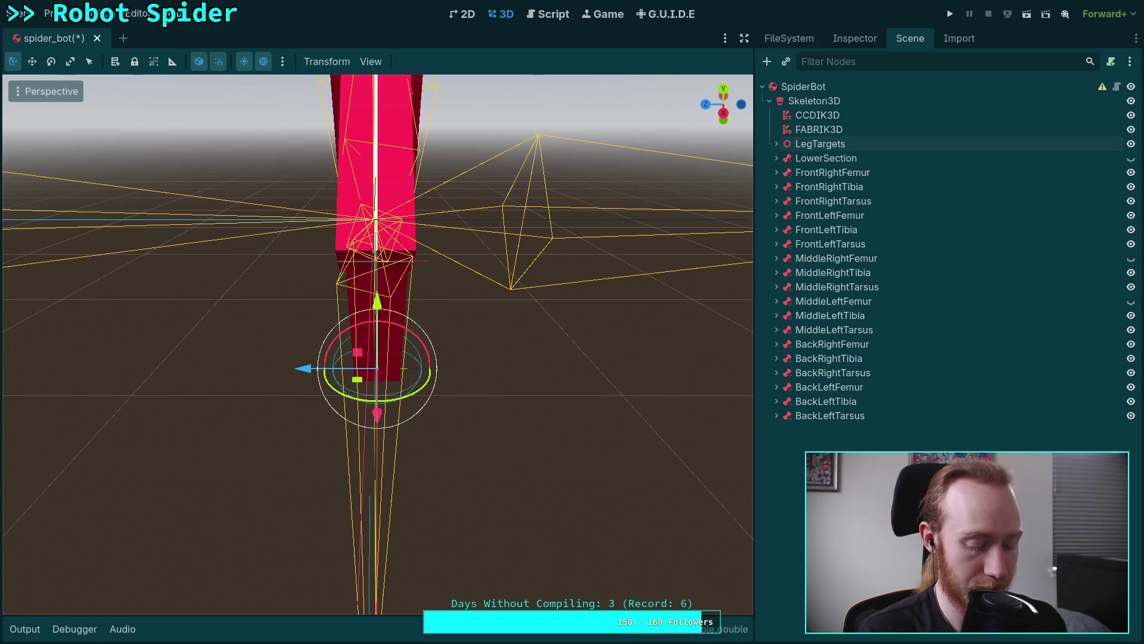
pyautogui.moveTo(459, 274); pyautogui.dragTo(441, 271, button='right')
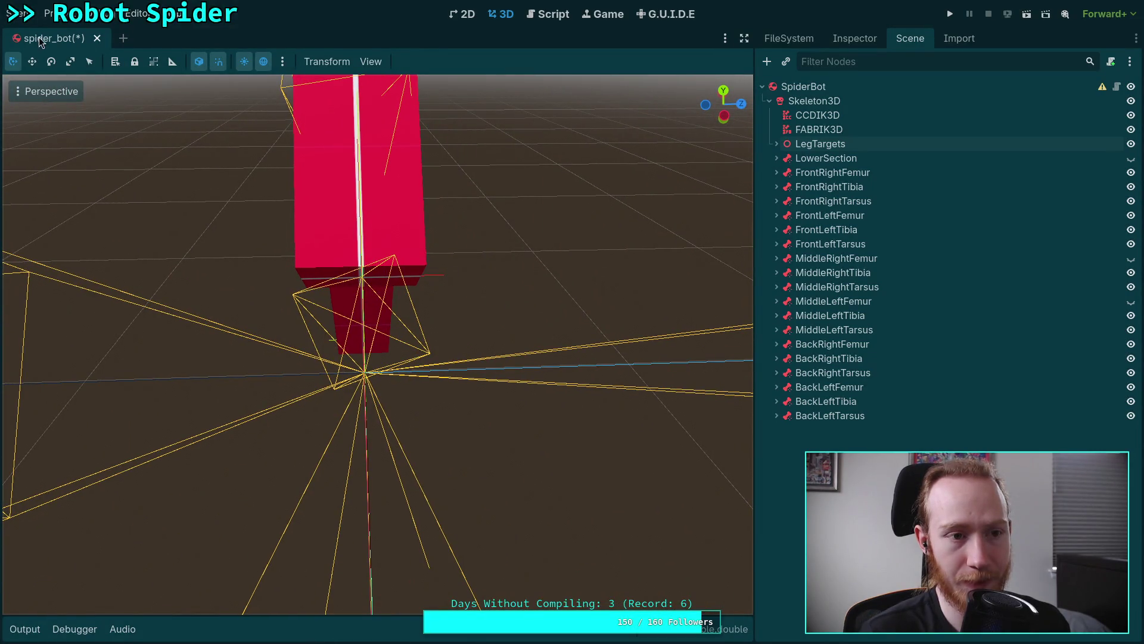
pyautogui.click(19, 13)
pyautogui.click(83, 322)
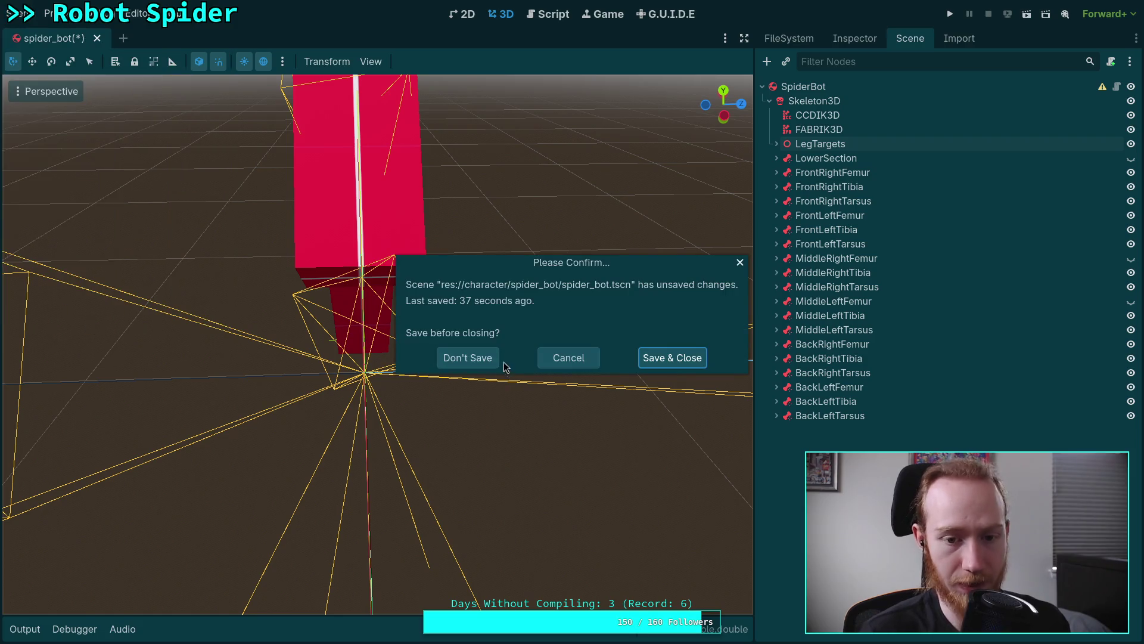
pyautogui.click(471, 360)
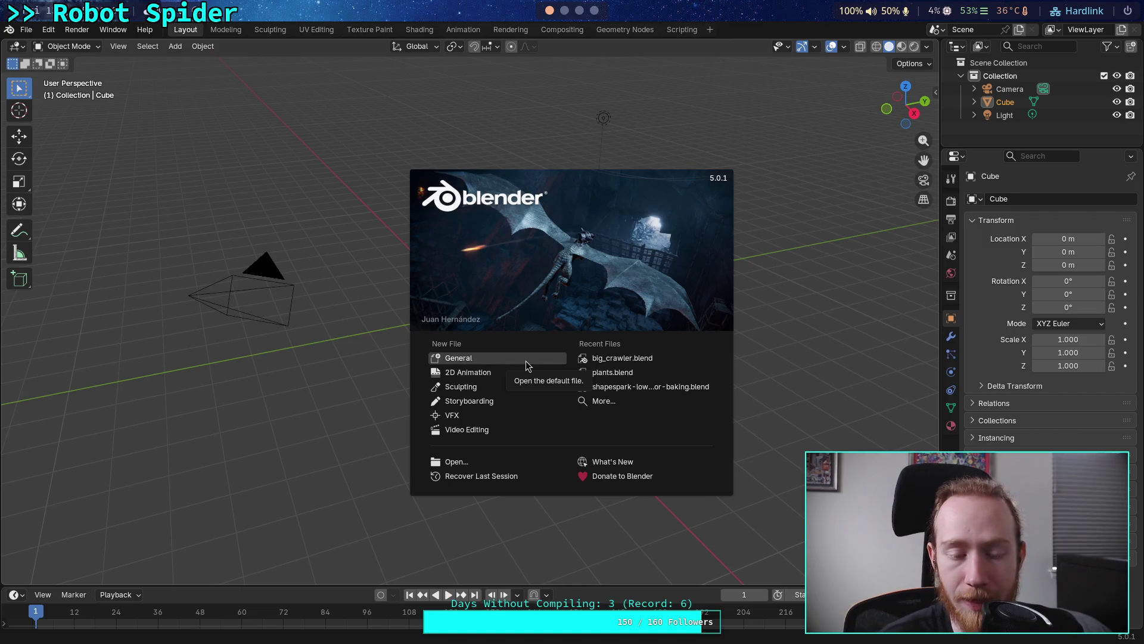
# Reopen big_crawler.blend from Blender's recent files and orbit the armature view
pyautogui.click(656, 360)
pyautogui.moveTo(656, 361)
pyautogui.mouseDown(button='middle')
pyautogui.moveTo(687, 385)
pyautogui.moveTo(725, 358)
pyautogui.moveTo(717, 340)
pyautogui.moveTo(734, 381)
pyautogui.moveTo(506, 411)
pyautogui.moveTo(492, 400)
pyautogui.moveTo(470, 453)
pyautogui.moveTo(508, 409)
pyautogui.moveTo(522, 350)
pyautogui.moveTo(486, 372)
pyautogui.mouseUp(button='middle')
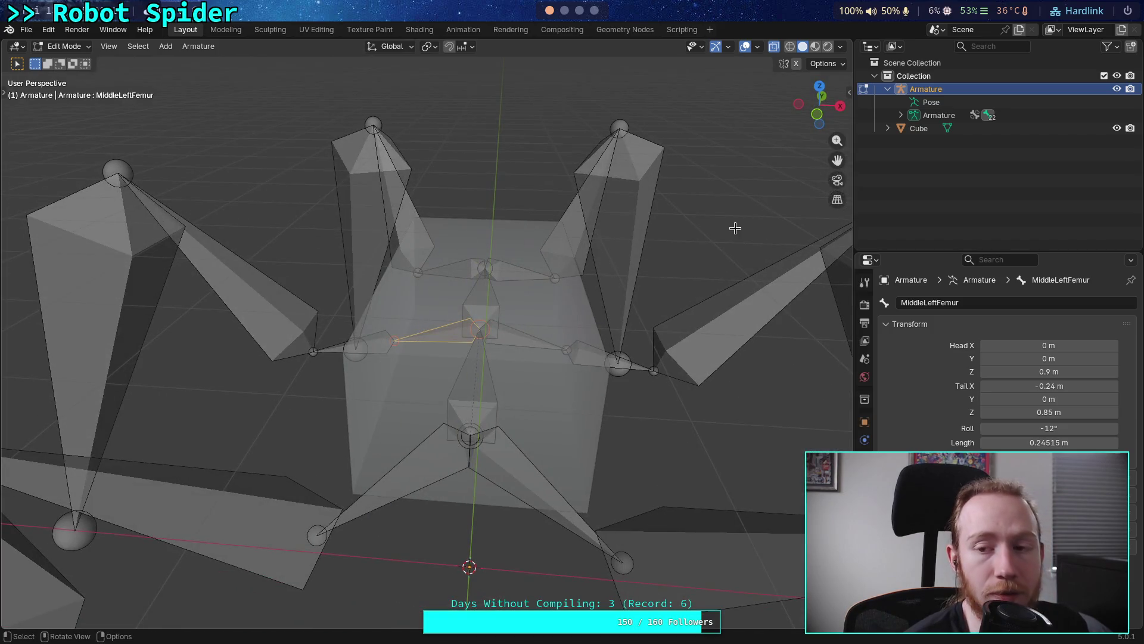
# Expand the armature's bone hierarchy and select MiddleRightFemur via its child bone
pyautogui.click(900, 115)
pyautogui.scroll(-2, 927, 234)
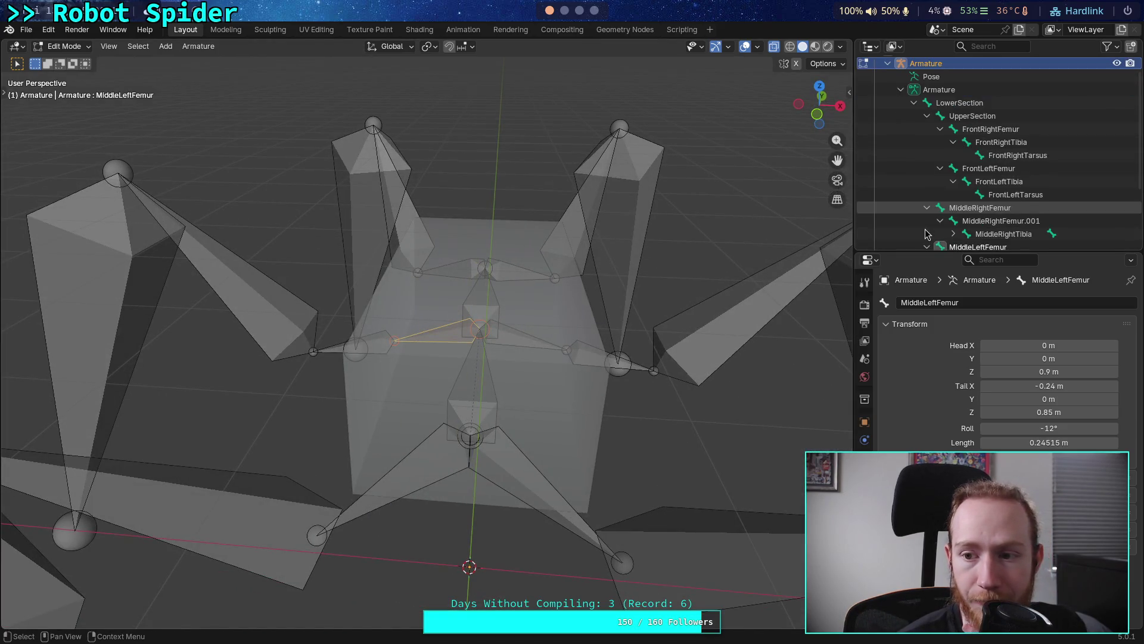
pyautogui.click(925, 221)
pyautogui.scroll(-2, 924, 223)
pyautogui.moveTo(545, 301); pyautogui.dragTo(557, 325, button='middle')
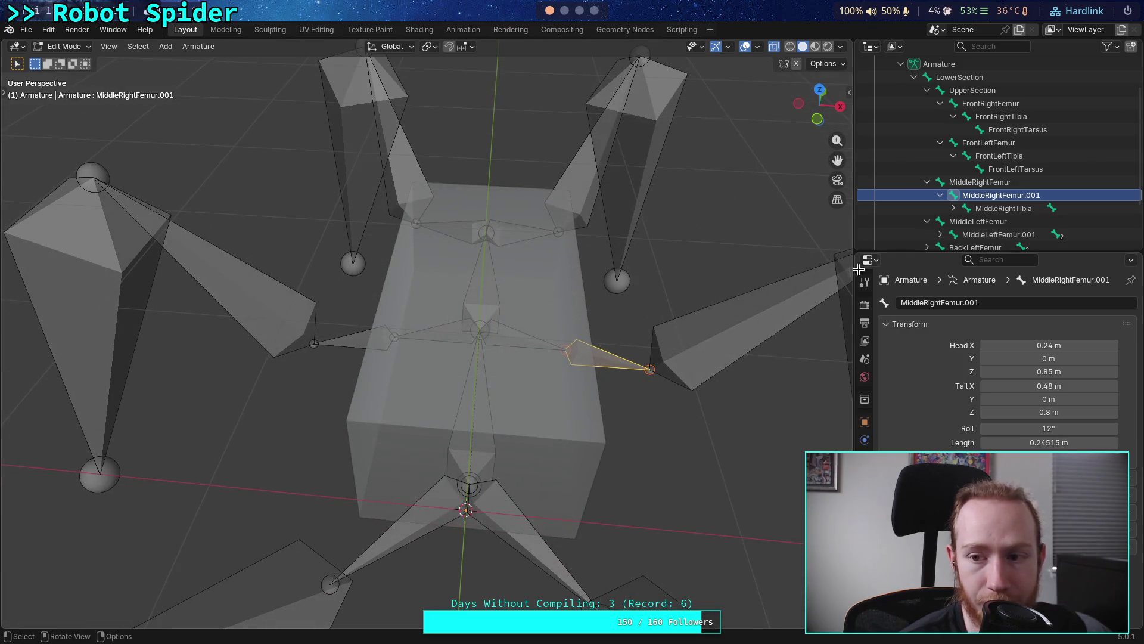
pyautogui.press('[')
pyautogui.moveTo(579, 368); pyautogui.dragTo(501, 365, button='middle')
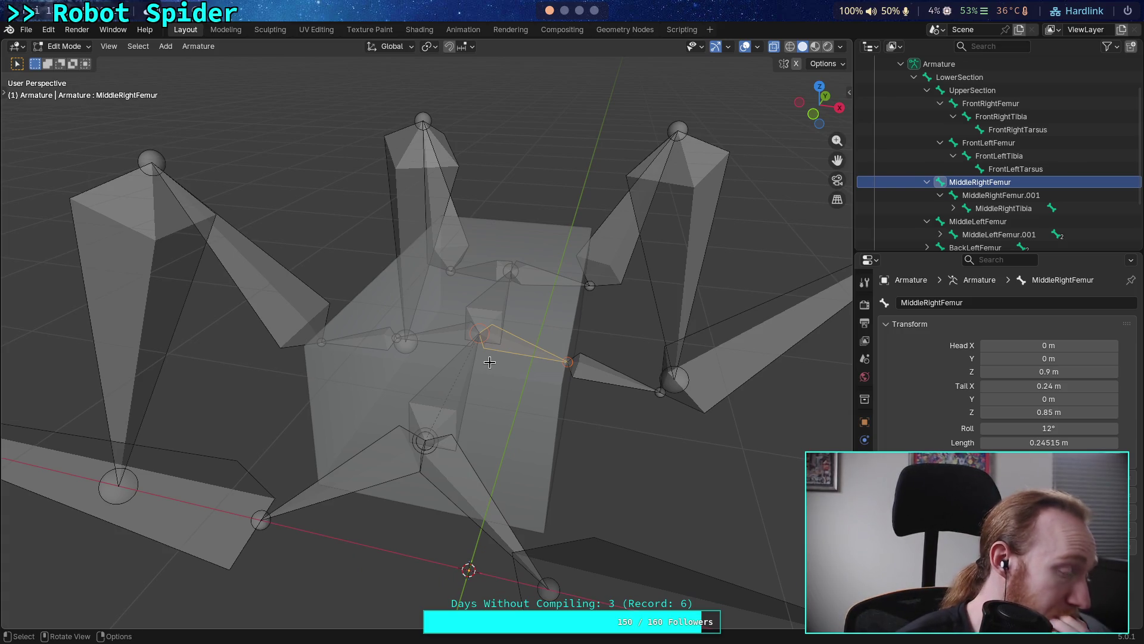
pyautogui.moveTo(390, 463); pyautogui.dragTo(503, 448, button='middle')
pyautogui.moveTo(449, 373)
pyautogui.mouseDown(button='middle')
pyautogui.moveTo(213, 316)
pyautogui.moveTo(298, 313)
pyautogui.moveTo(344, 415)
pyautogui.moveTo(414, 410)
pyautogui.mouseUp(button='middle')
# Select the BackRightFemur bone and set its roll to 33°
pyautogui.click(344, 414)
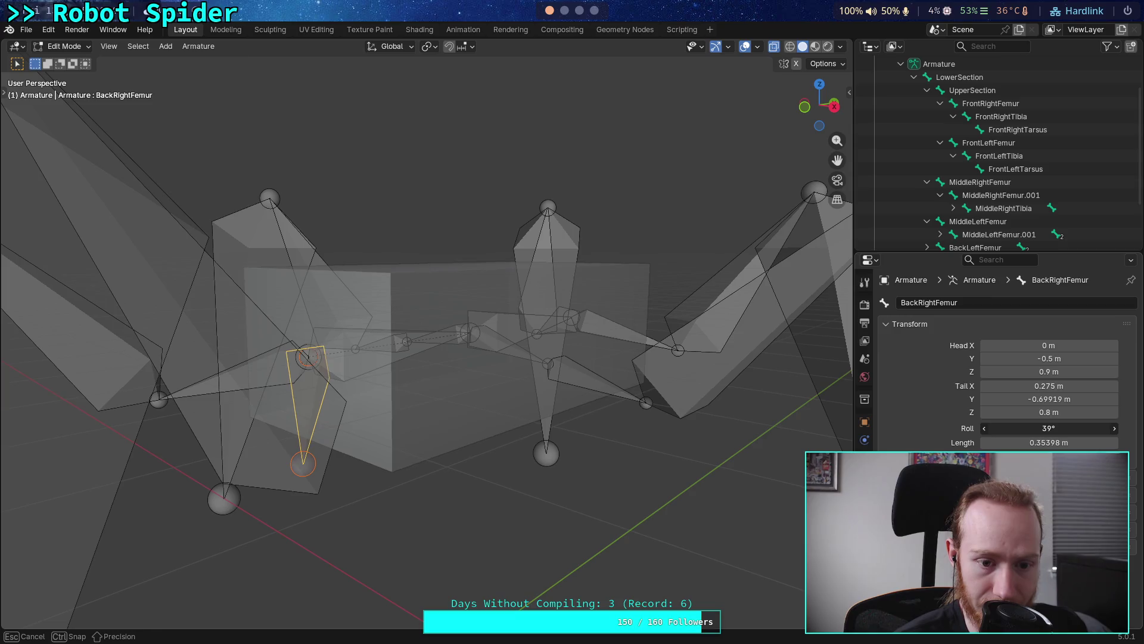
pyautogui.moveTo(1049, 428); pyautogui.dragTo(1037, 428)
pyautogui.moveTo(572, 381); pyautogui.dragTo(558, 392, button='middle')
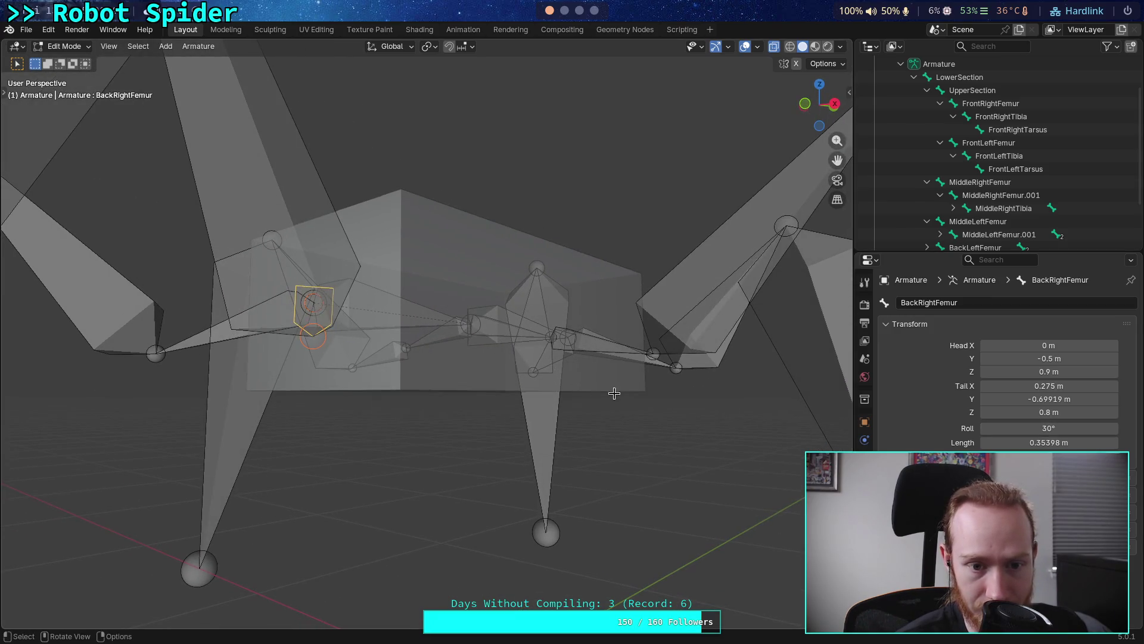
pyautogui.moveTo(1080, 430); pyautogui.dragTo(1076, 430)
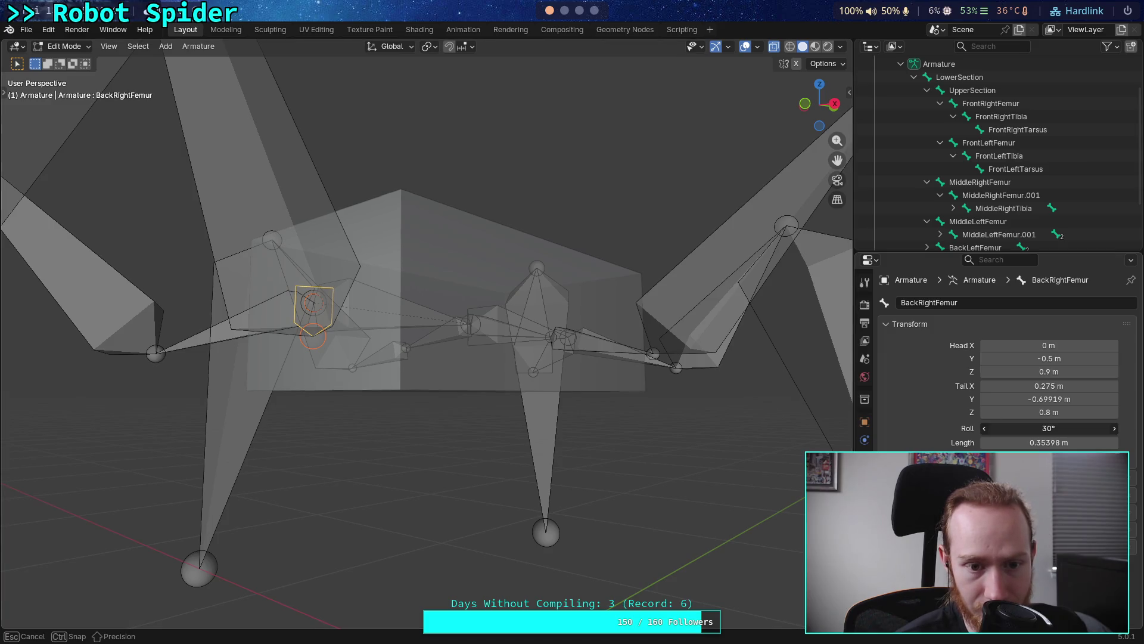
pyautogui.moveTo(1076, 429); pyautogui.dragTo(1081, 430)
pyautogui.moveTo(745, 388)
pyautogui.mouseDown(button='middle')
pyautogui.moveTo(705, 383)
pyautogui.moveTo(692, 402)
pyautogui.mouseUp(button='middle')
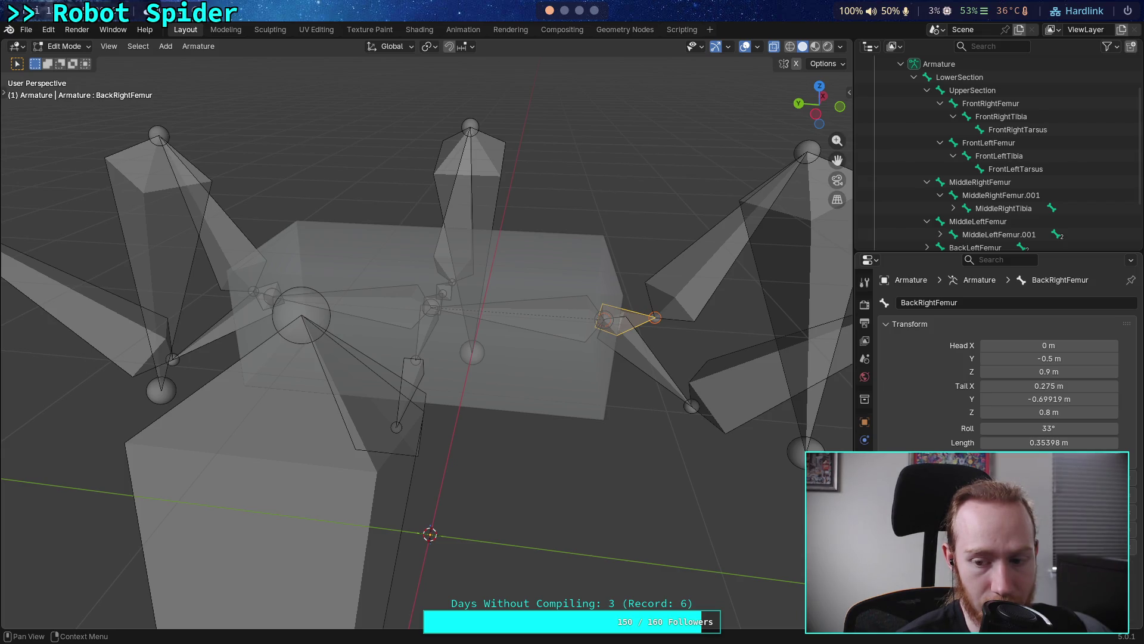
# Check the armature's data properties, return to bone properties, and open the export formats list
pyautogui.click(865, 458)
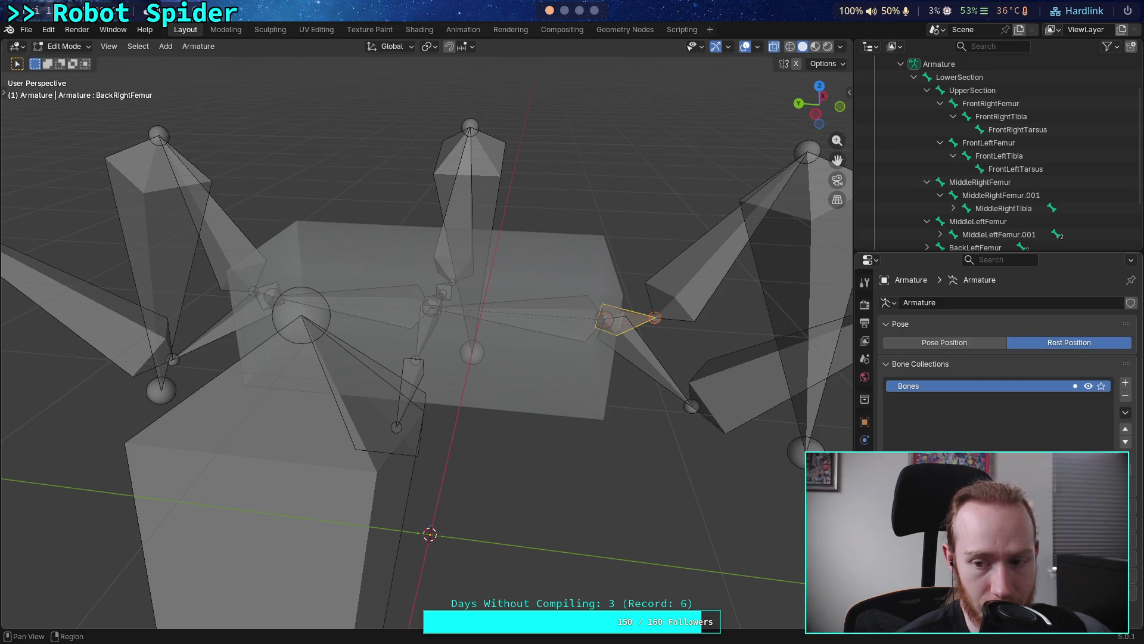
pyautogui.click(865, 475)
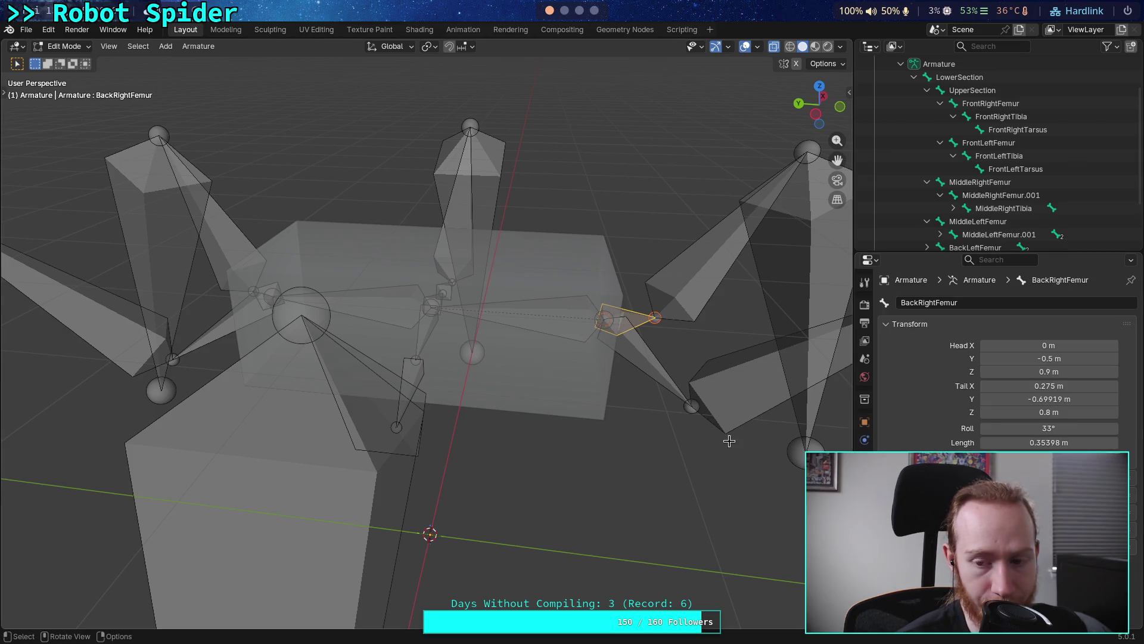
pyautogui.moveTo(710, 393)
pyautogui.mouseDown(button='middle')
pyautogui.moveTo(645, 398)
pyautogui.moveTo(497, 341)
pyautogui.mouseUp(button='middle')
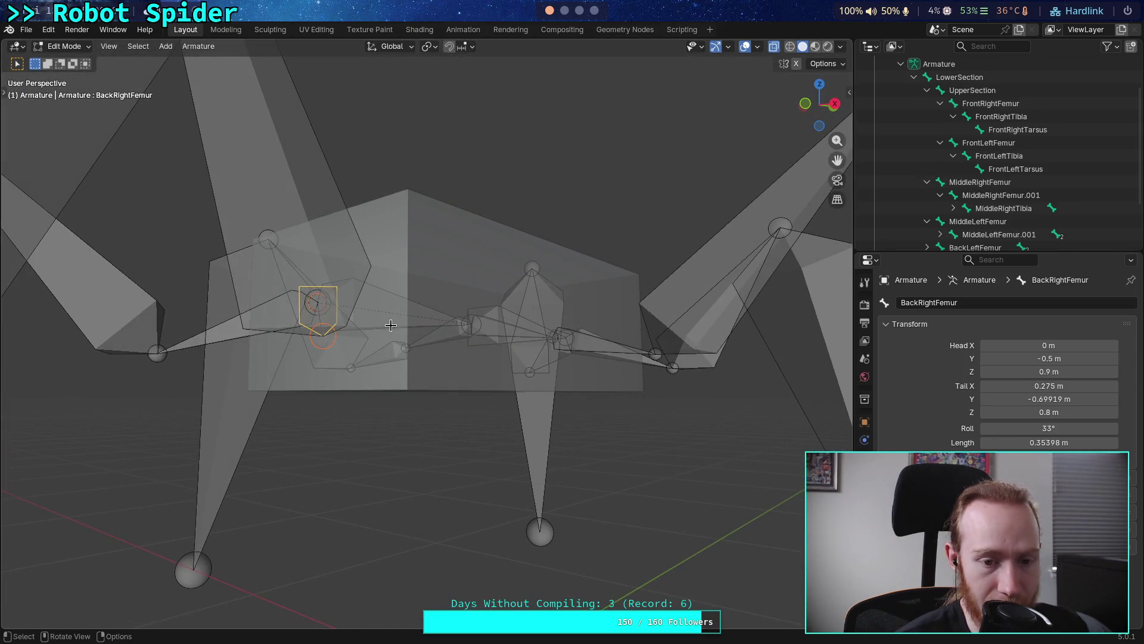
pyautogui.click(27, 31)
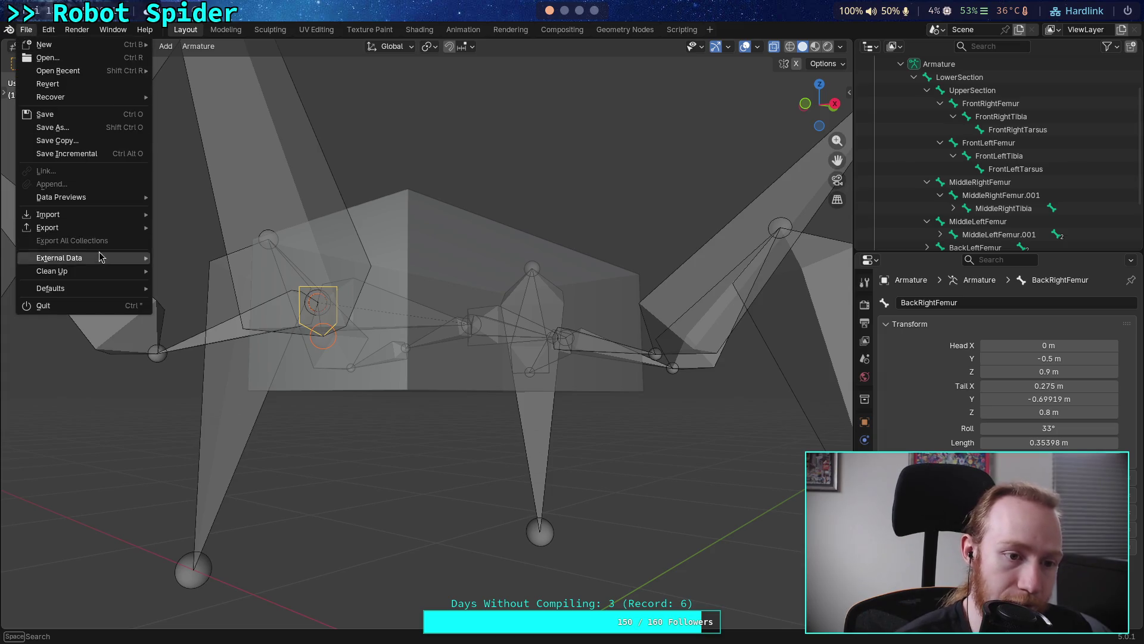
pyautogui.moveTo(122, 229)
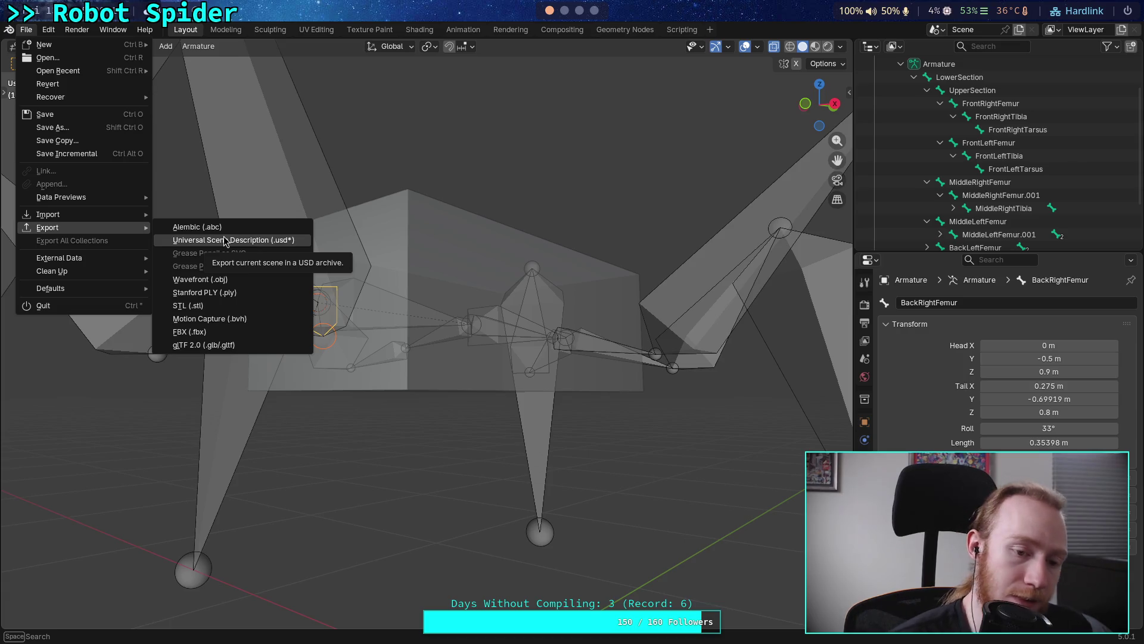
pyautogui.click(244, 345)
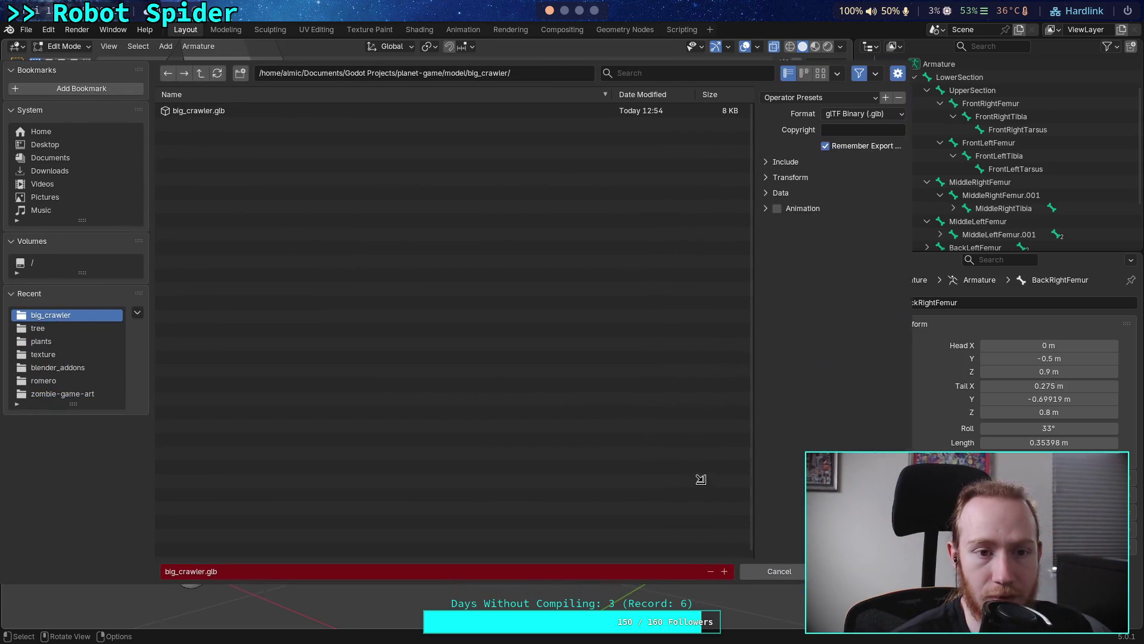
pyautogui.moveTo(756, 232); pyautogui.dragTo(563, 232)
pyautogui.click(571, 195)
pyautogui.click(574, 177)
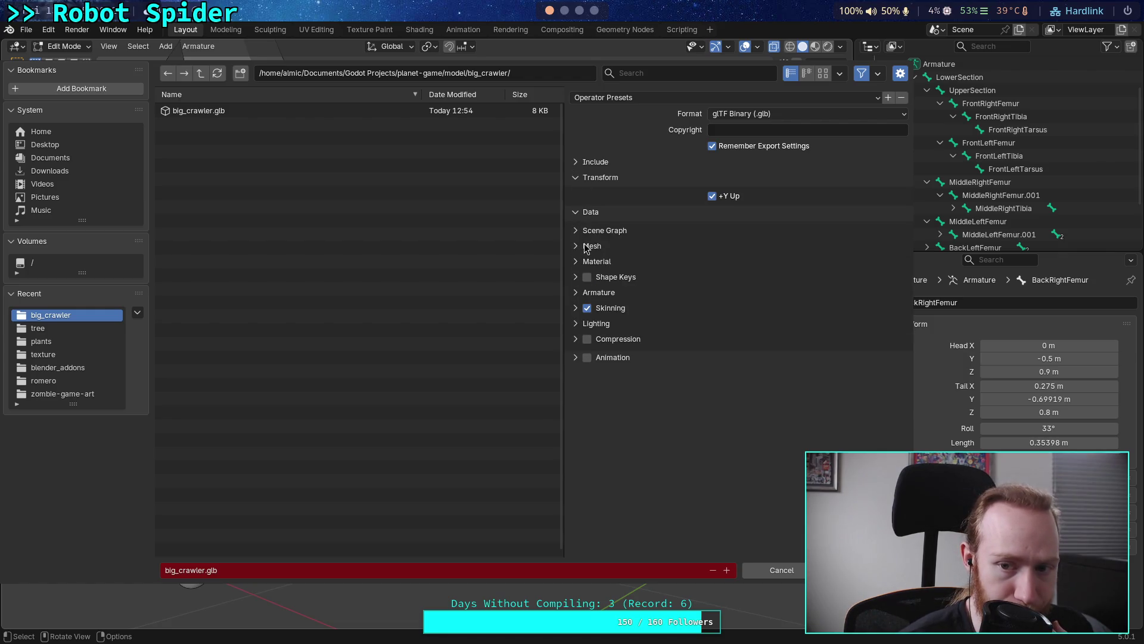
pyautogui.click(575, 307)
pyautogui.click(575, 294)
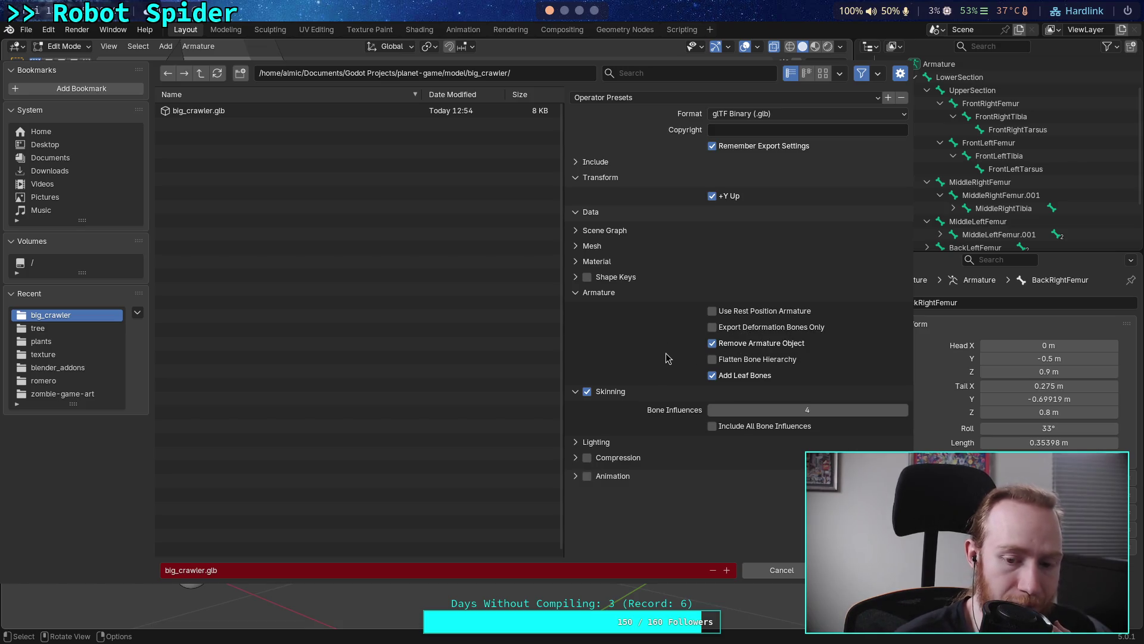
pyautogui.click(781, 569)
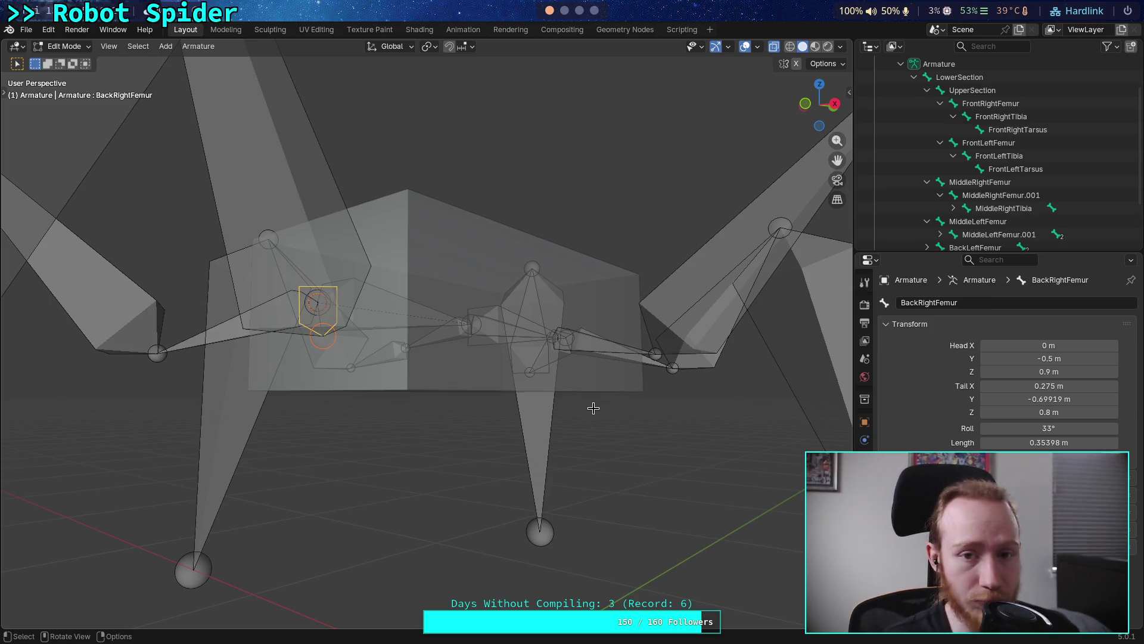
# In the planet-game terminal, run git status and git diff on godot-game/character/spider_bot
pyautogui.press('super+2')
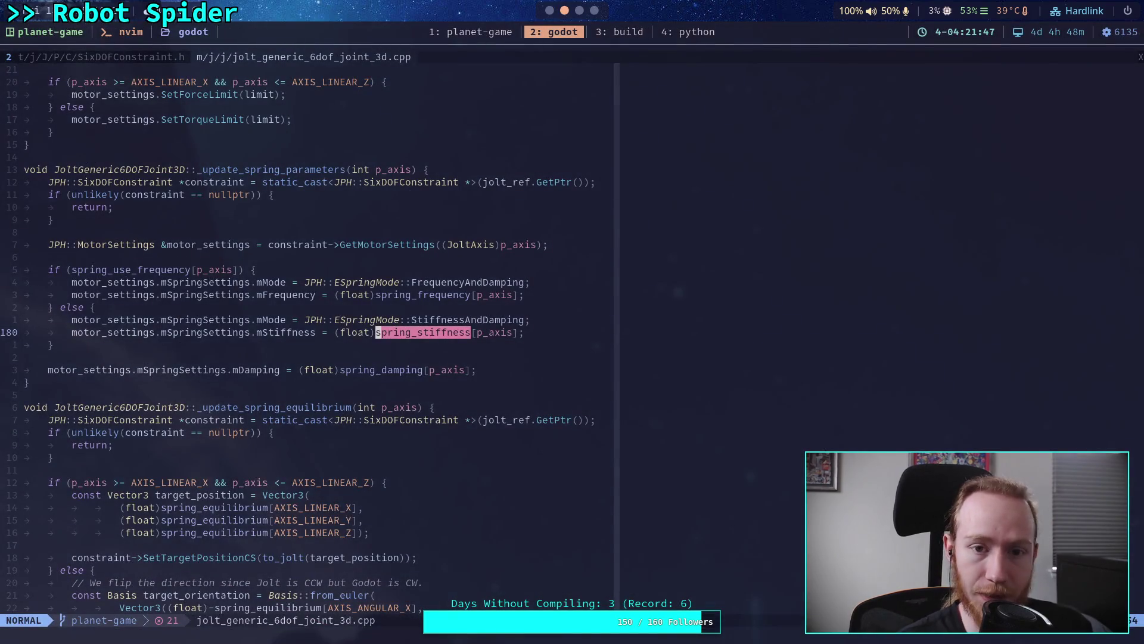
pyautogui.hotkey('ctrl', 'b')
pyautogui.write('1git status')
pyautogui.press('Return')
pyautogui.write('git diff')
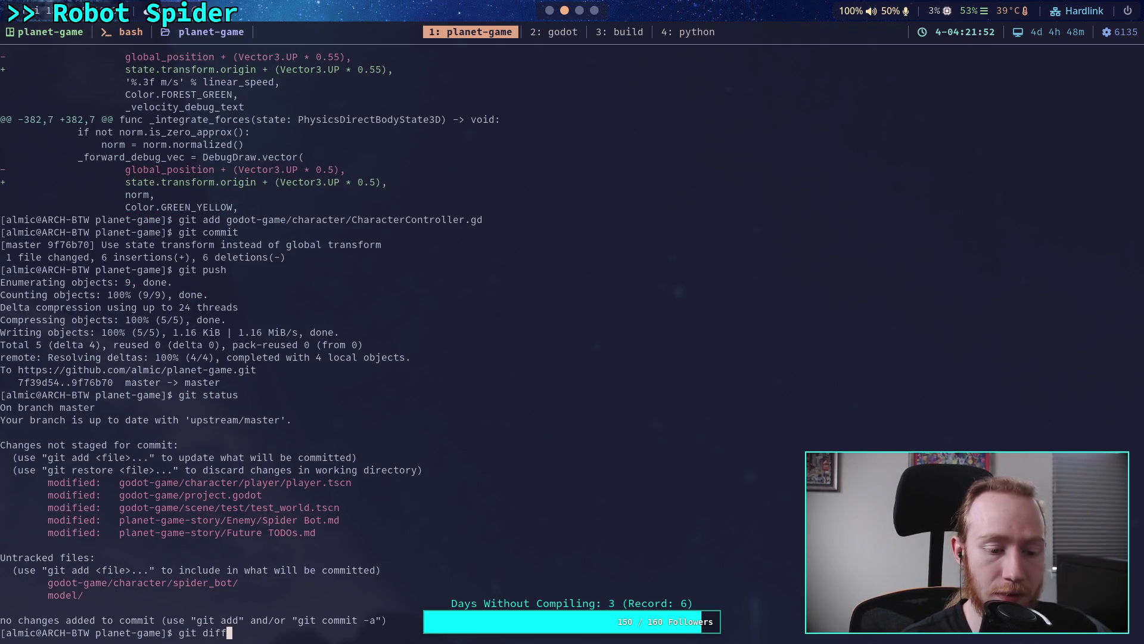
pyautogui.write(' god')
pyautogui.press('Tab')
pyautogui.write('ch')
pyautogui.press('Tab')
pyautogui.write('spi')
pyautogui.press('Tab')
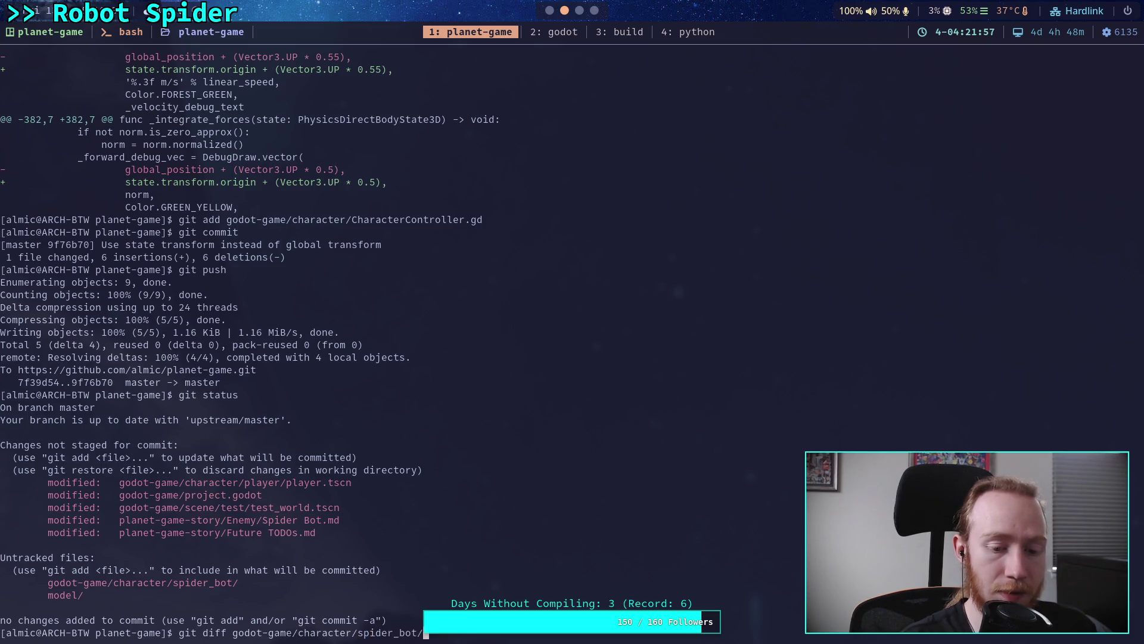
pyautogui.press('Return')
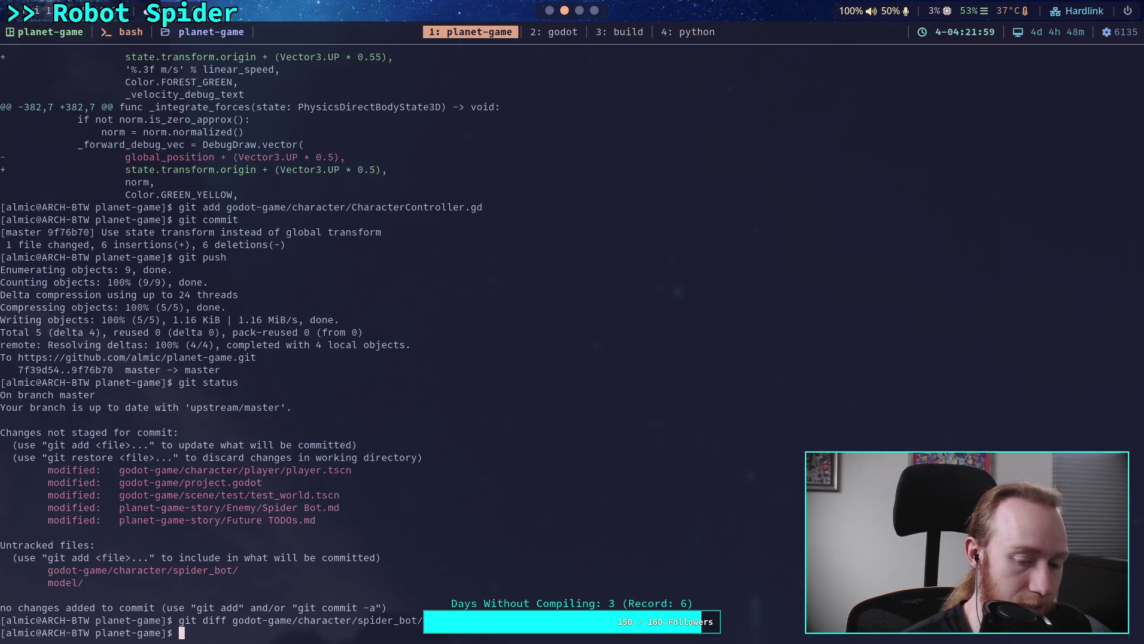
# Stage godot-game/character/spider_bot/ with git add and run git diff --staged
pyautogui.write('gi')
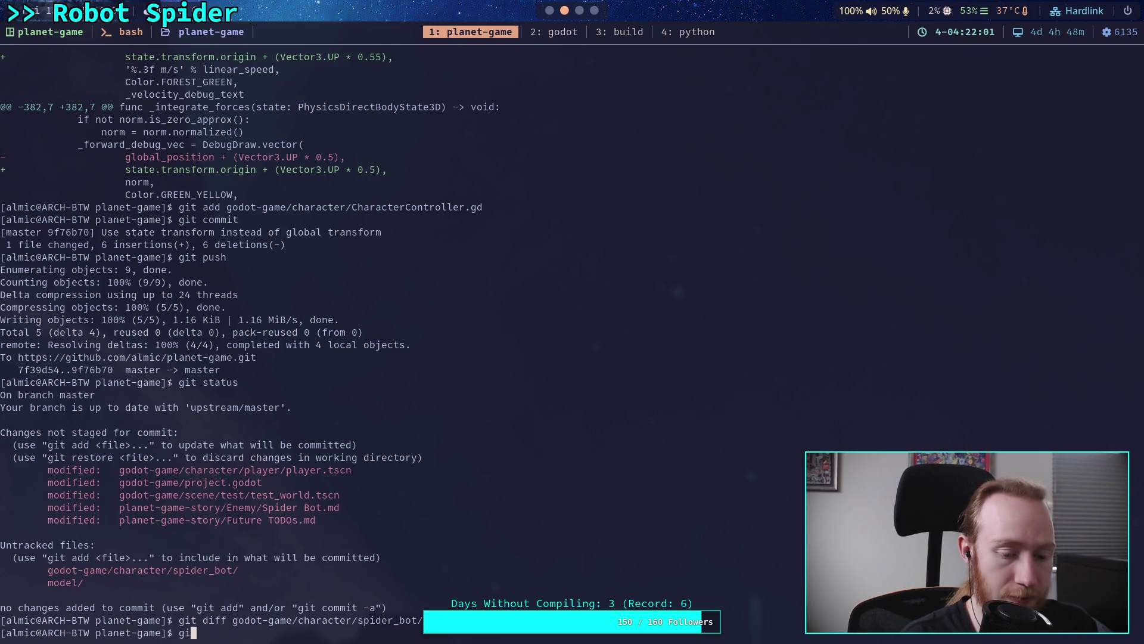
pyautogui.write('t add godot-game/character/spider_bot/')
pyautogui.press('Return')
pyautogui.write('git diff --stag')
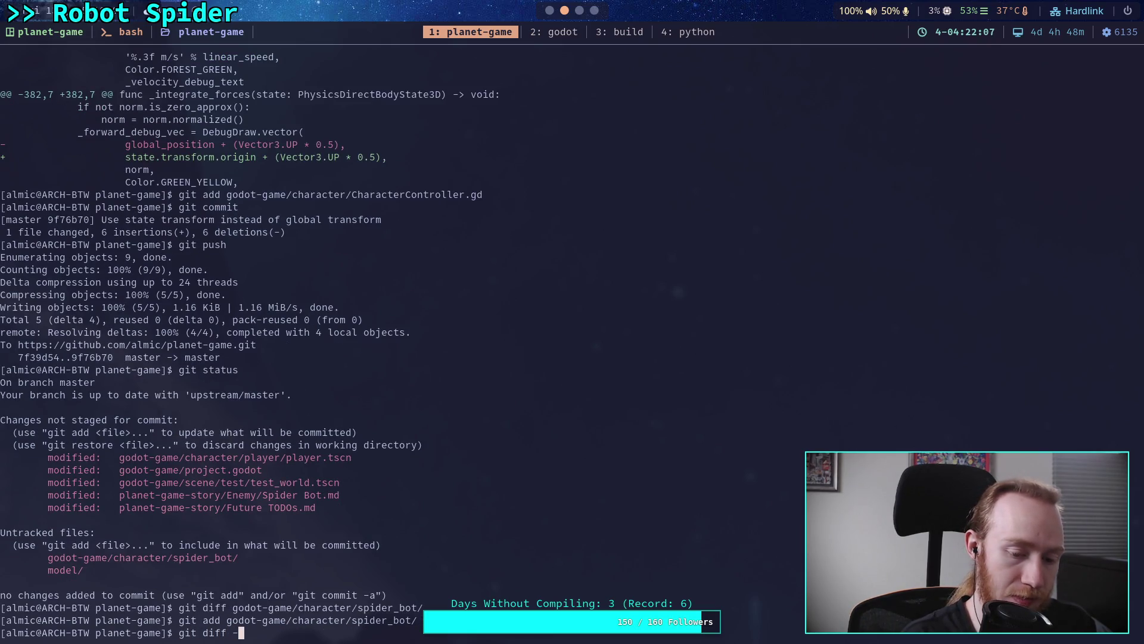
pyautogui.write('ed')
pyautogui.press('Return')
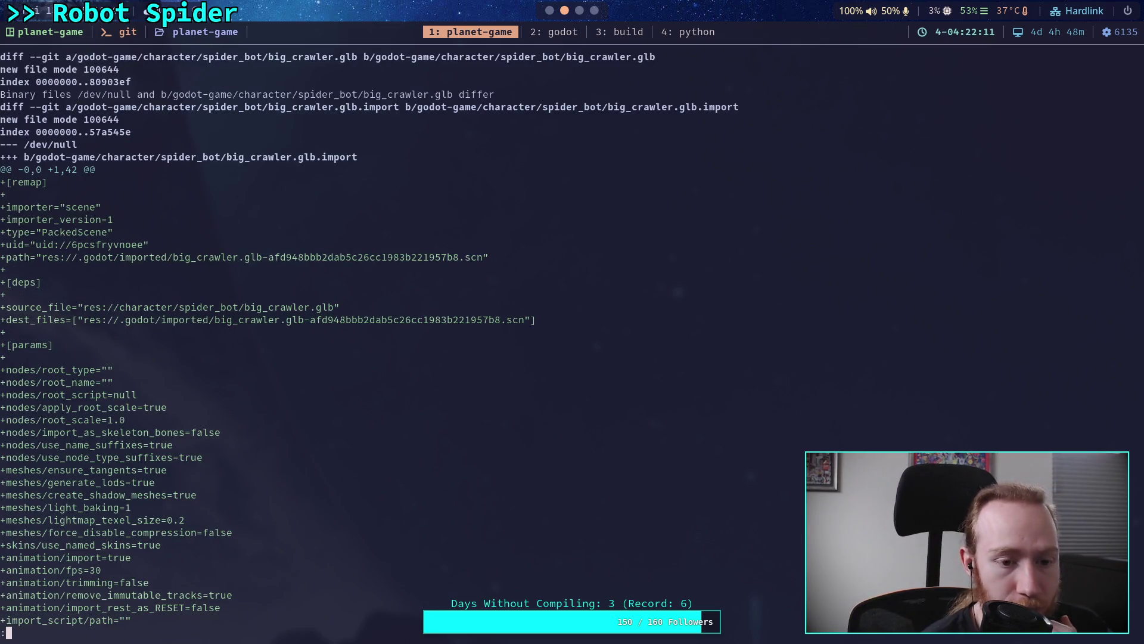
# Page through the staged diff: import settings, skeleton bones, CCDIK3D/FABRIK3D, and leg target nodes
pyautogui.press('j')
pyautogui.press('j')
pyautogui.press('j')
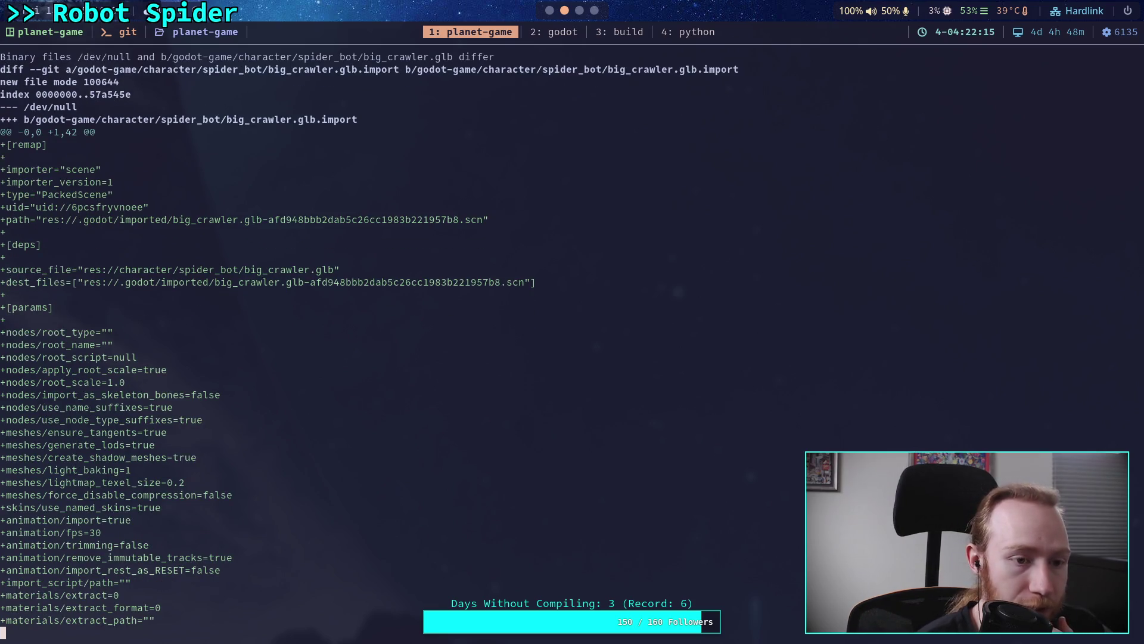
pyautogui.press('space')
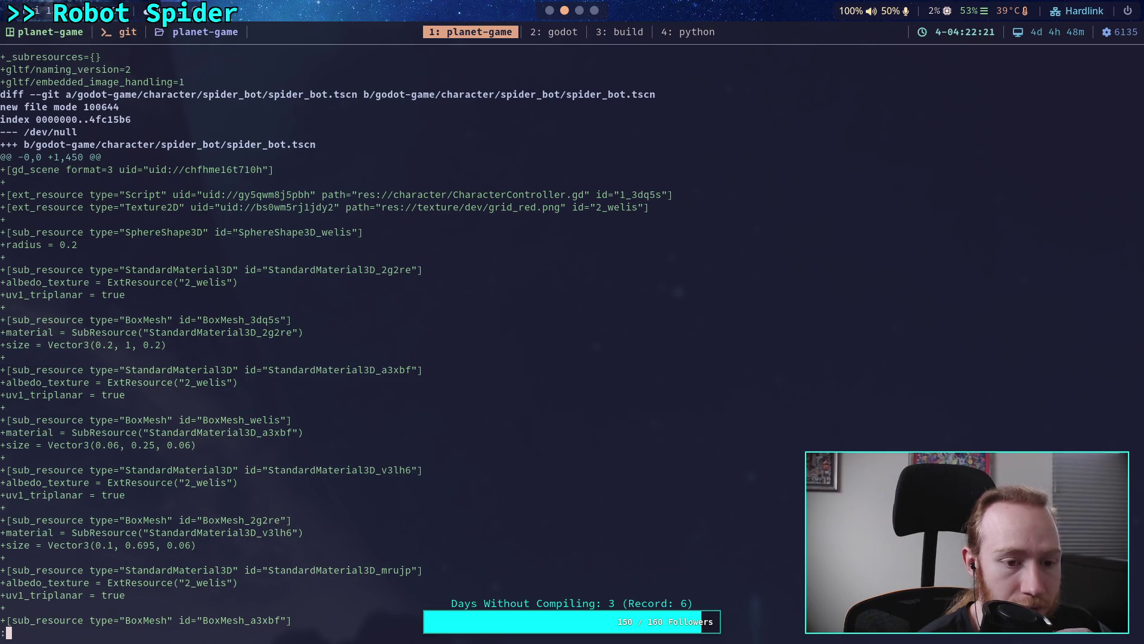
pyautogui.press('space')
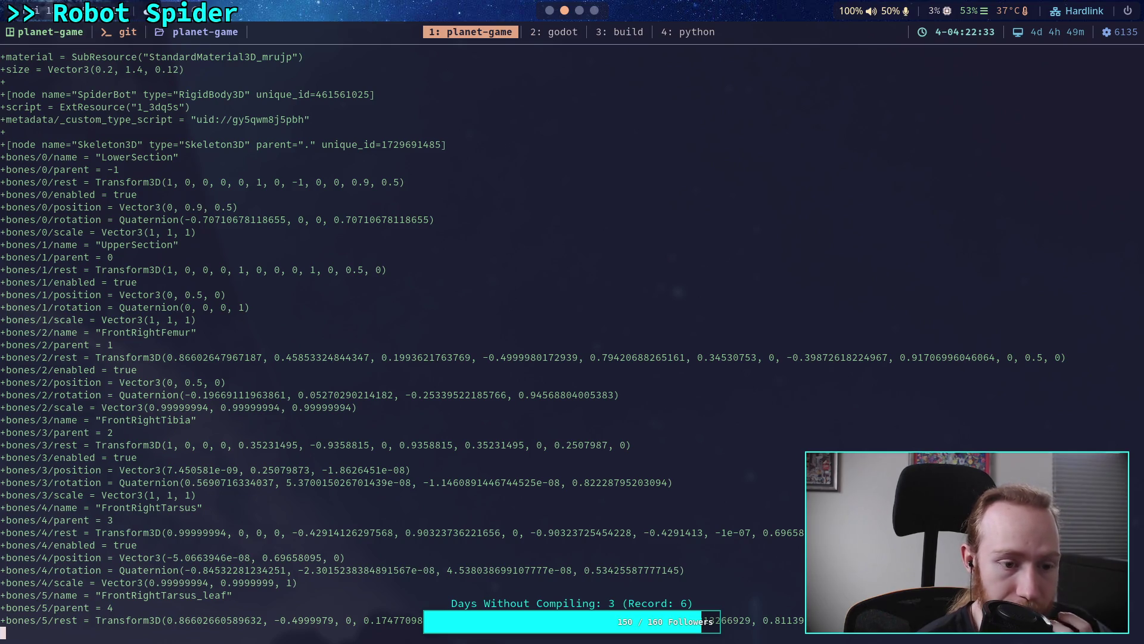
pyautogui.press('space')
pyautogui.press('space')
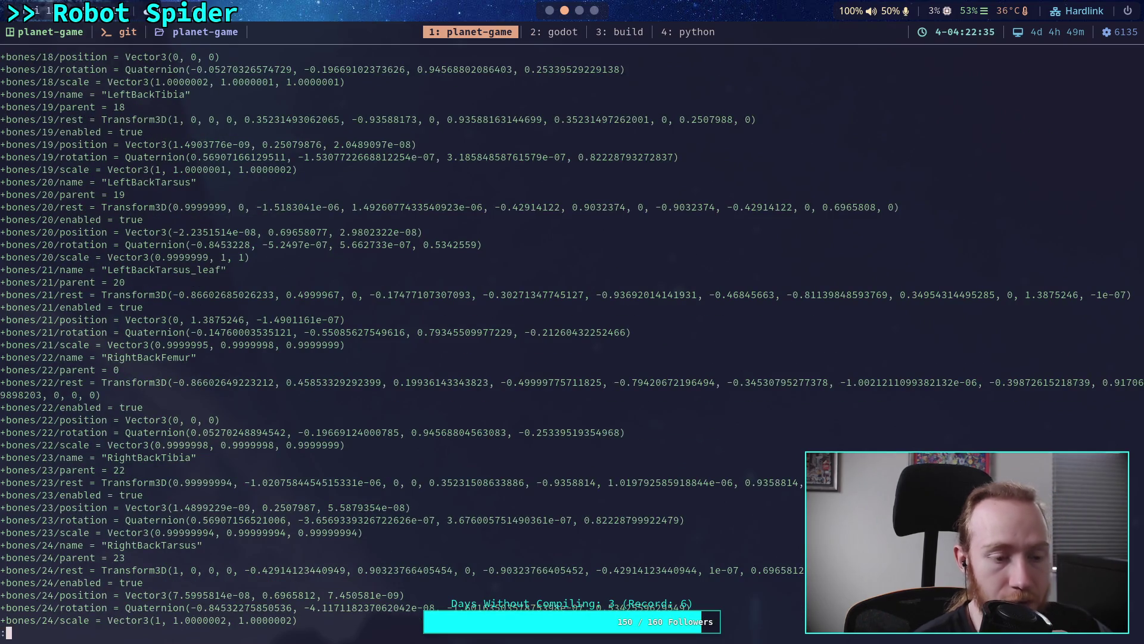
pyautogui.press('space')
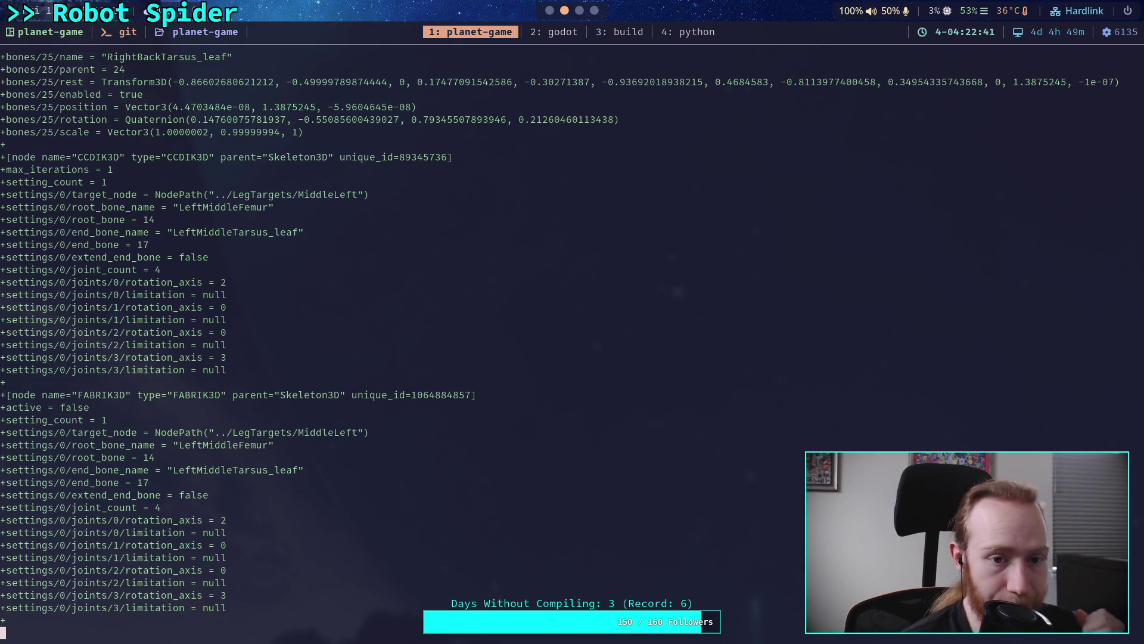
pyautogui.press('space')
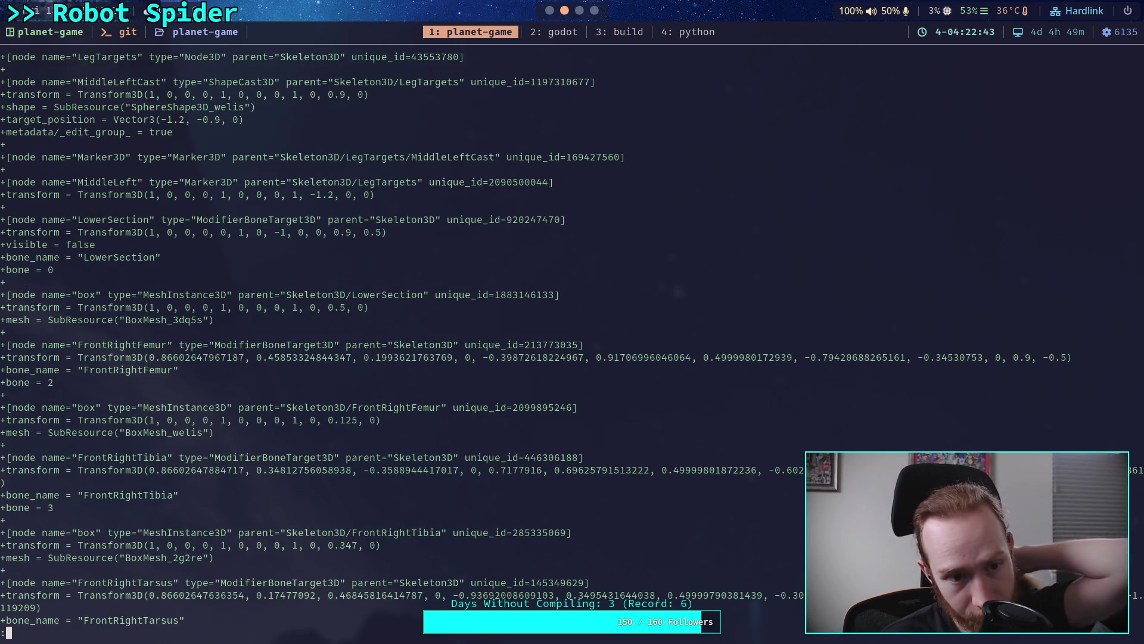
pyautogui.press('space')
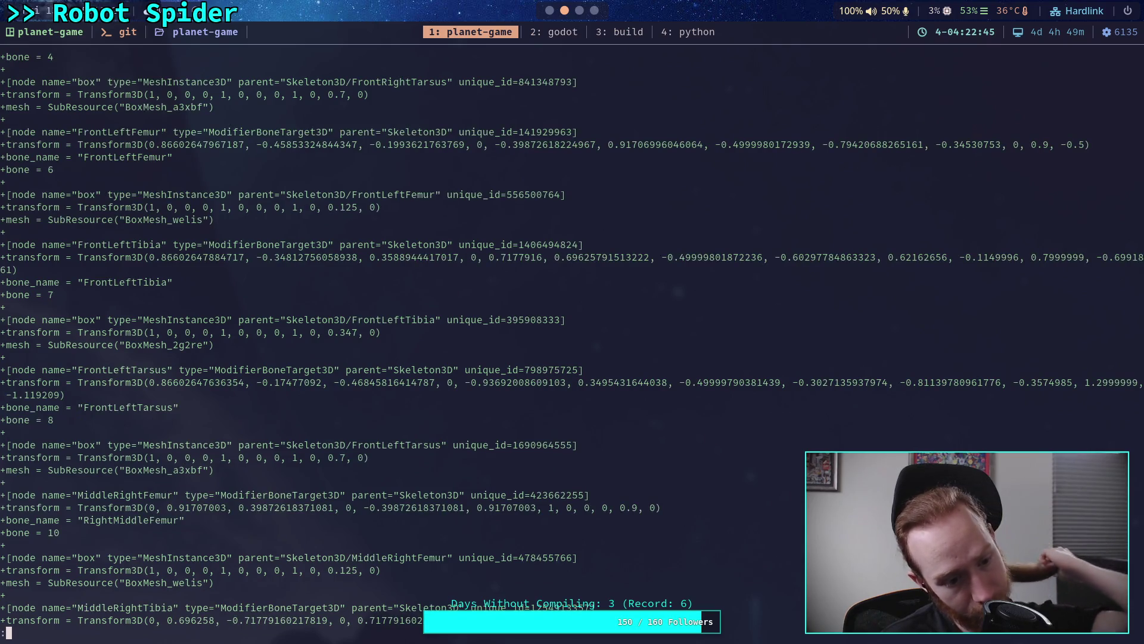
# Glance at Blender, return to the diff's skeleton bone entries, then switch back to Blender
pyautogui.click(549, 11)
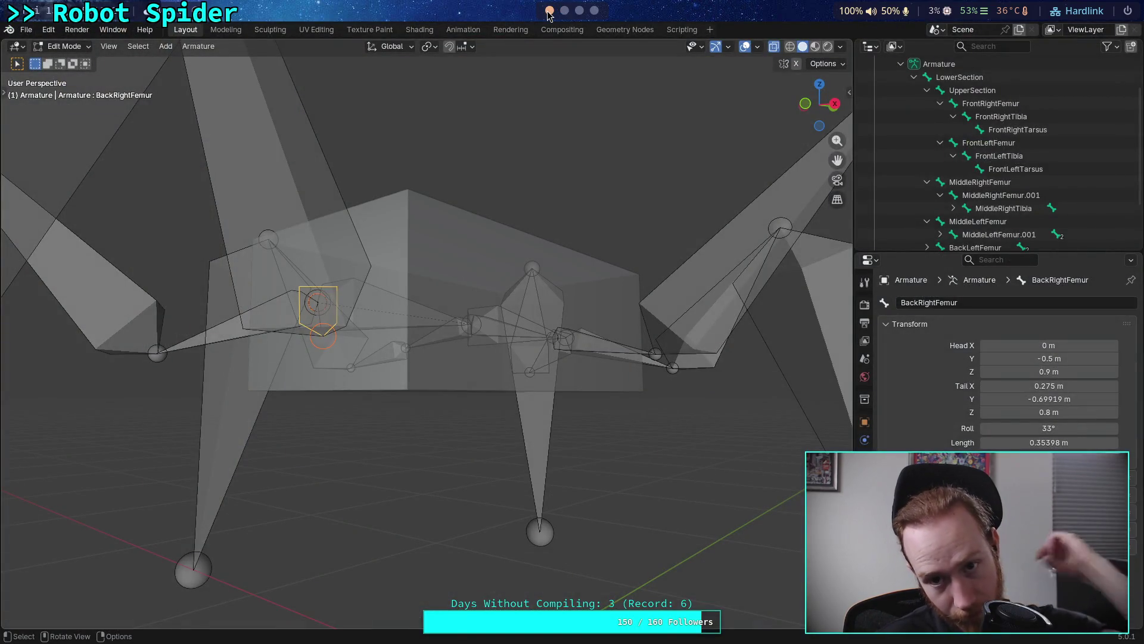
pyautogui.click(579, 10)
pyautogui.click(564, 11)
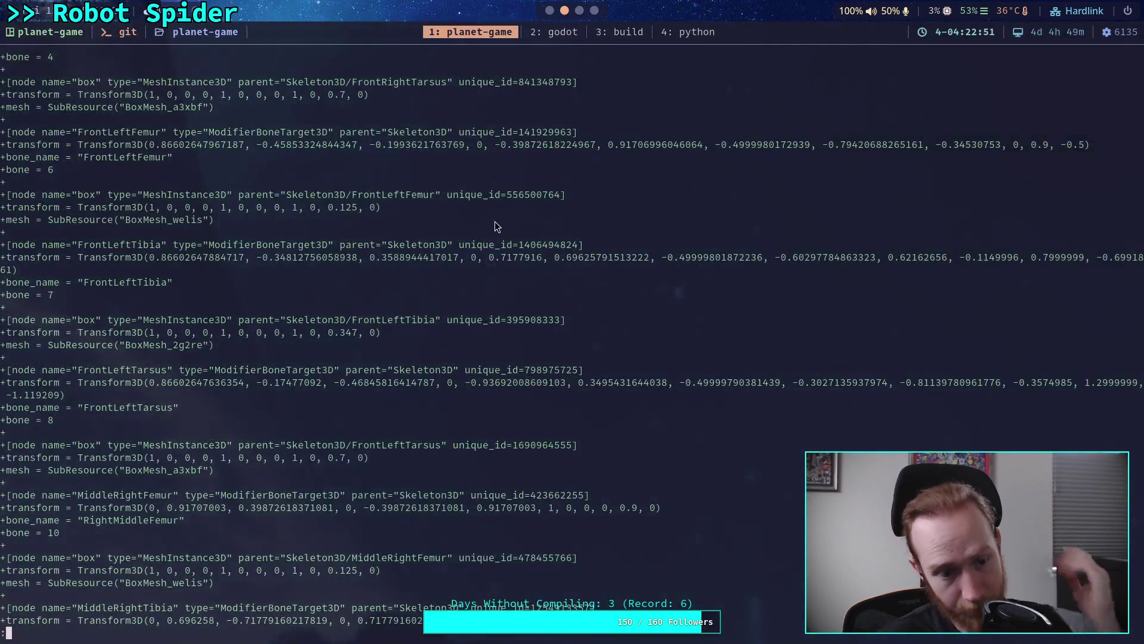
pyautogui.press('b')
pyautogui.press('b')
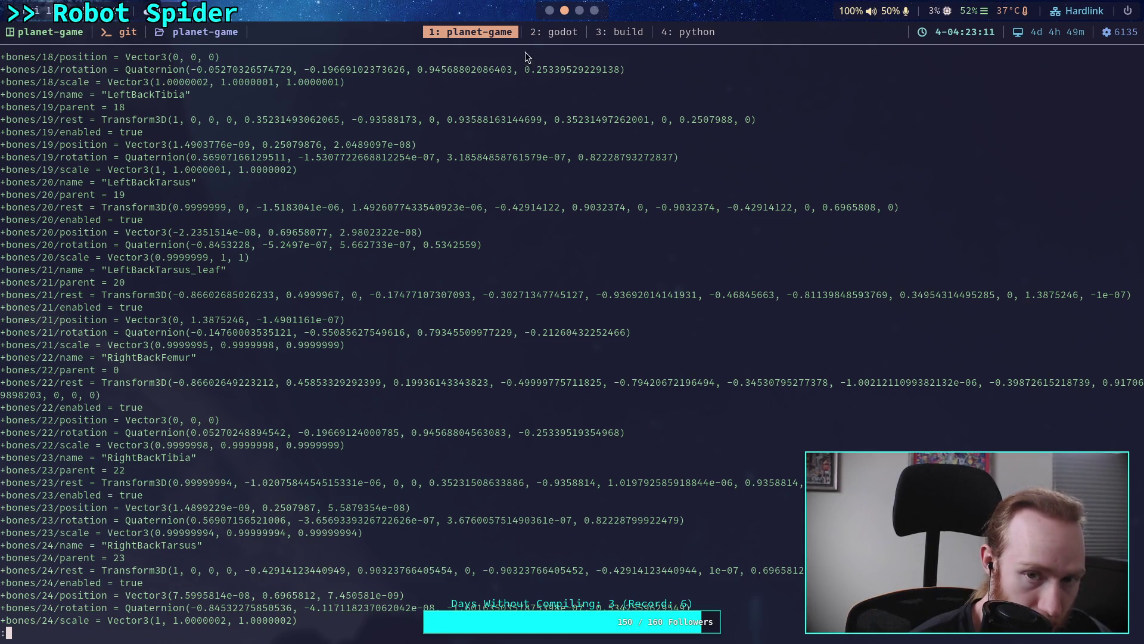
pyautogui.click(549, 11)
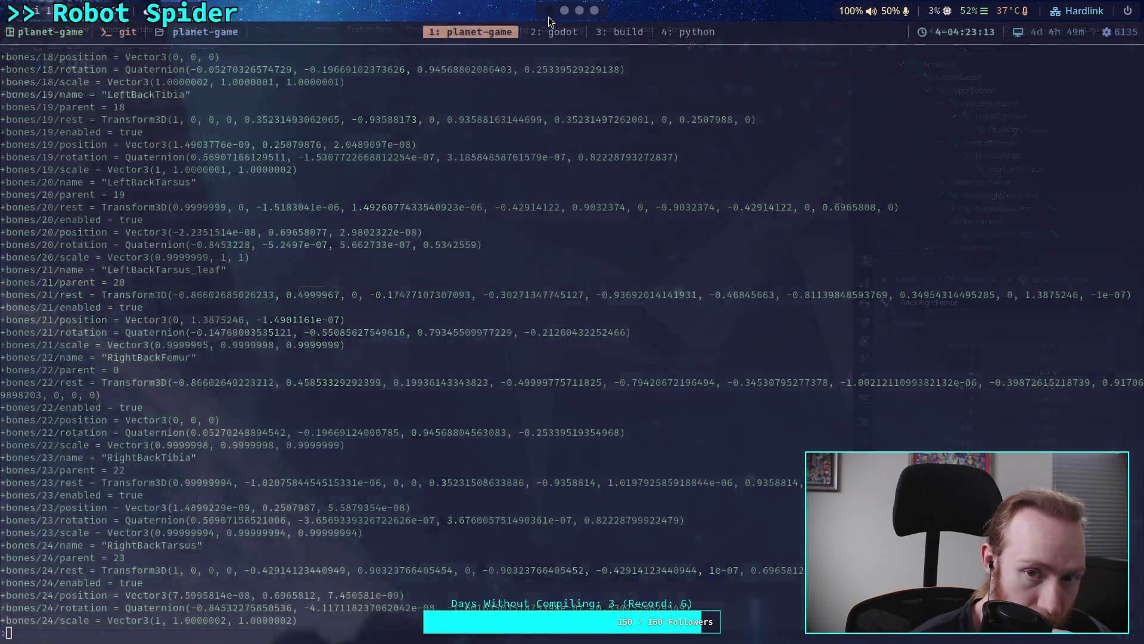
# Orbit around the spider armature to inspect its leg bones
pyautogui.moveTo(331, 316)
pyautogui.mouseDown(button='middle')
pyautogui.moveTo(363, 331)
pyautogui.moveTo(332, 309)
pyautogui.moveTo(418, 325)
pyautogui.moveTo(531, 357)
pyautogui.moveTo(631, 352)
pyautogui.moveTo(639, 312)
pyautogui.moveTo(638, 323)
pyautogui.moveTo(567, 333)
pyautogui.moveTo(532, 366)
pyautogui.mouseUp(button='middle')
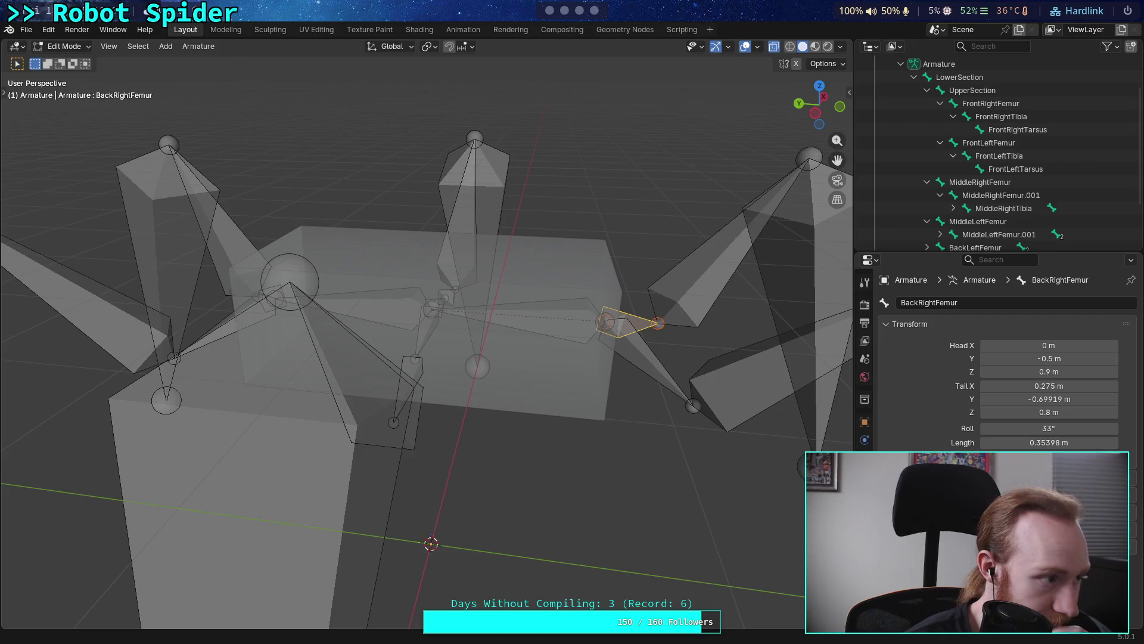
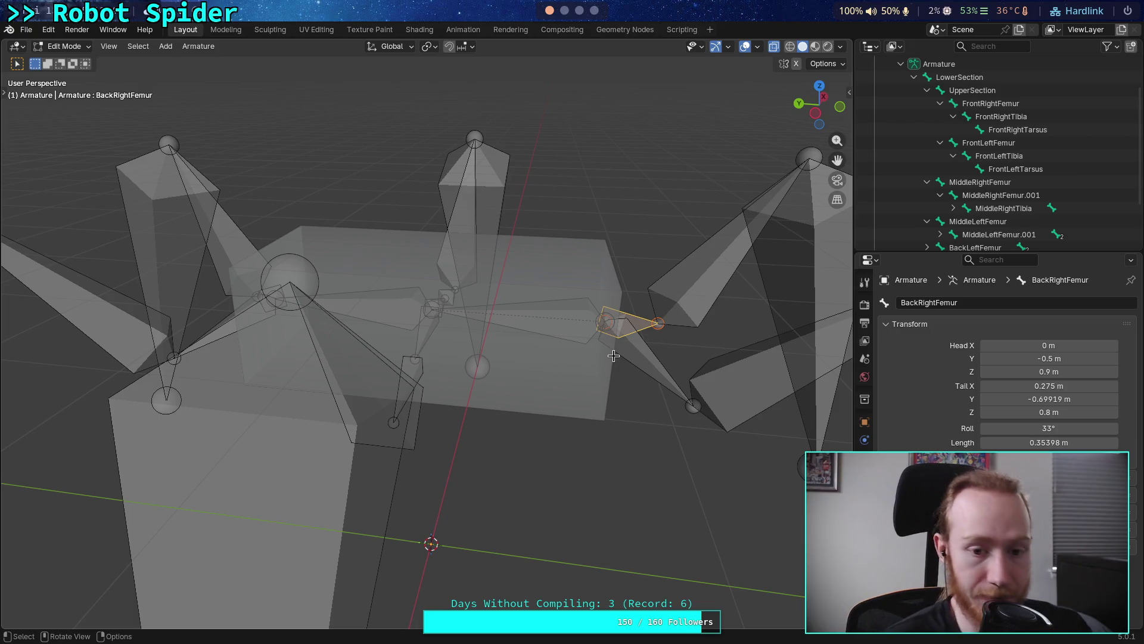
# Select all bones of the spider armature, dismissing the accidental new-file prompt
pyautogui.press('a')
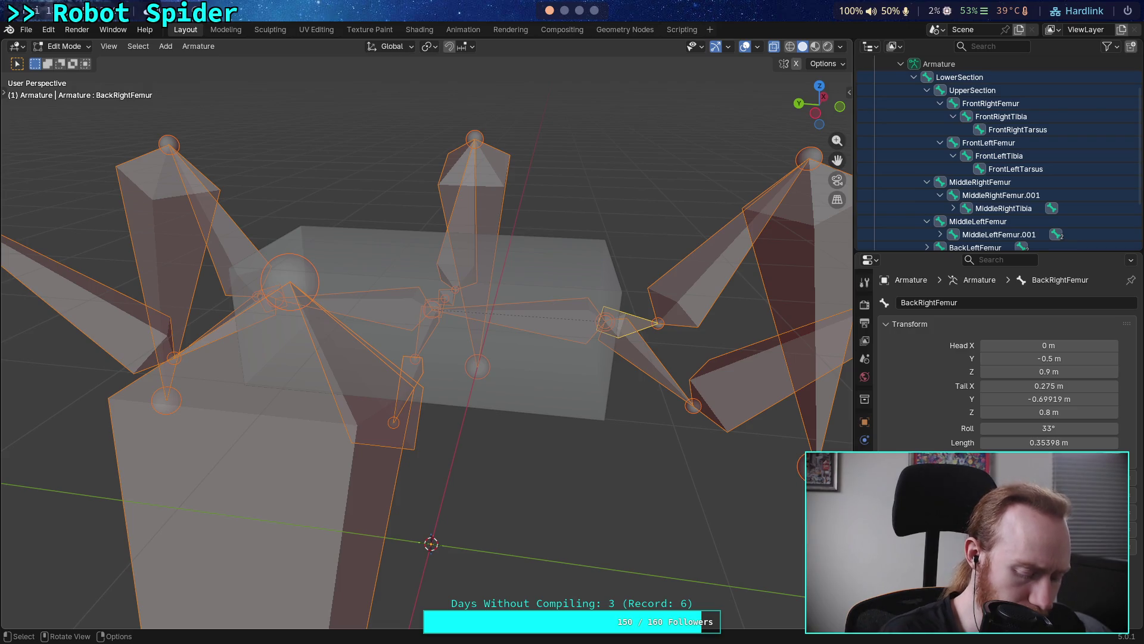
pyautogui.press('ctrl')
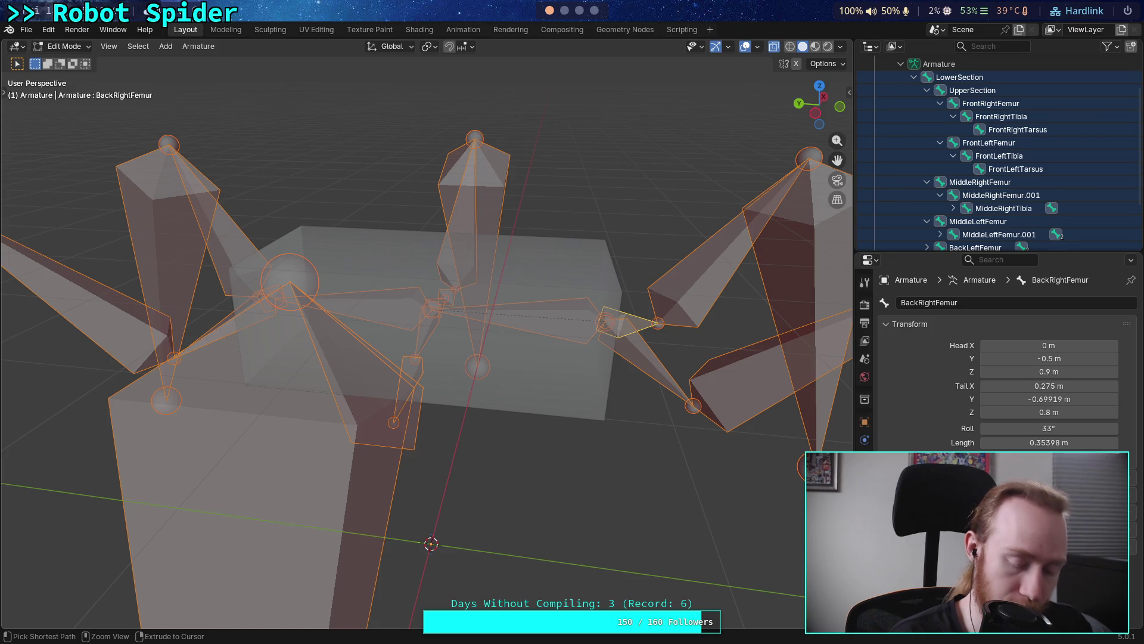
pyautogui.press('ctrl')
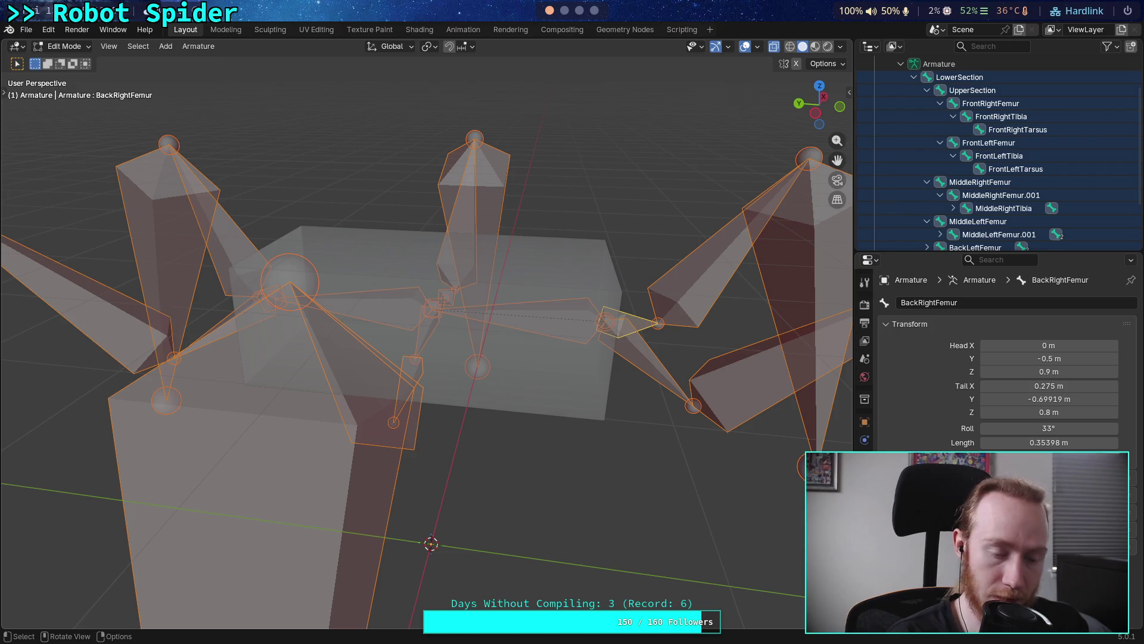
pyautogui.press('ctrl')
pyautogui.hotkey('ctrl', 'n')
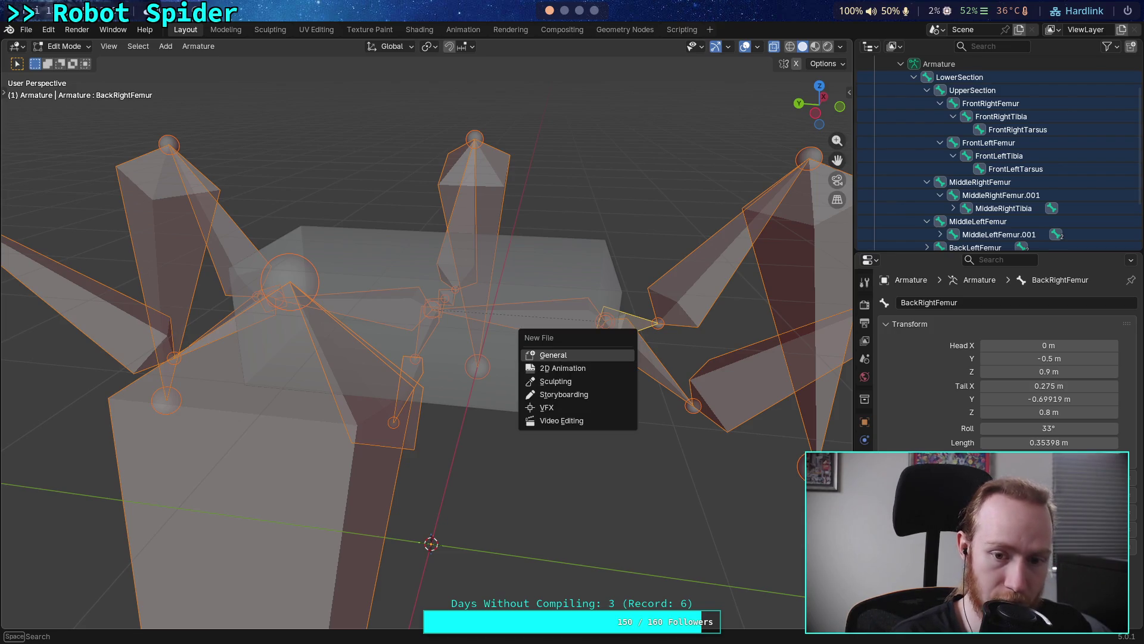
pyautogui.press('Escape')
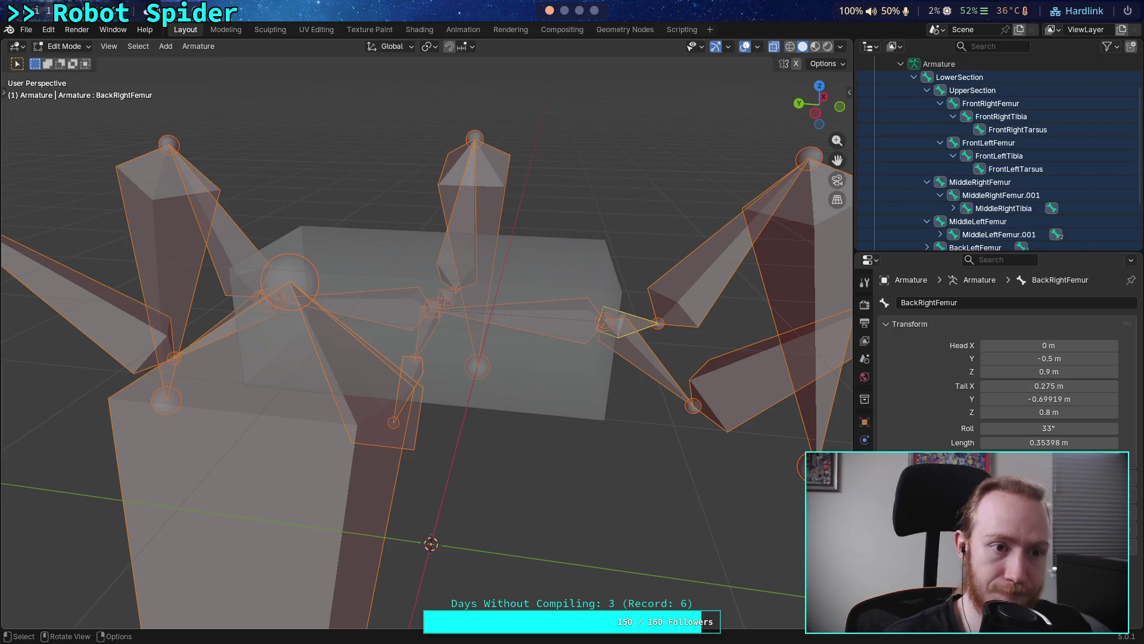
# Bring up the Armature context menu, then the Armature header menu
pyautogui.rightClick(380, 292)
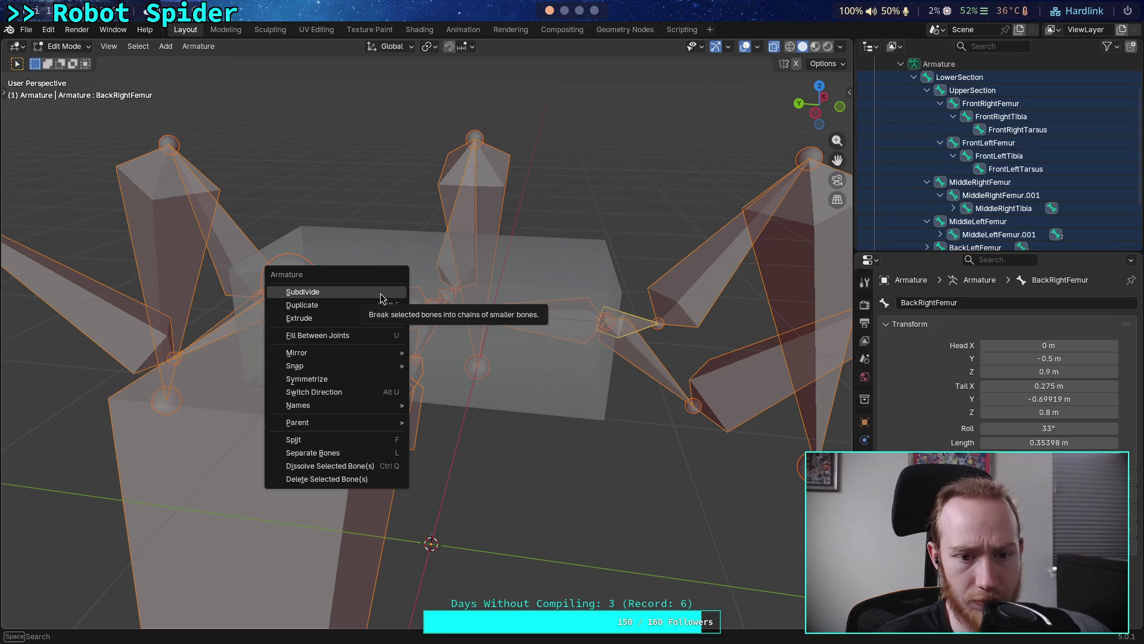
pyautogui.moveTo(374, 427)
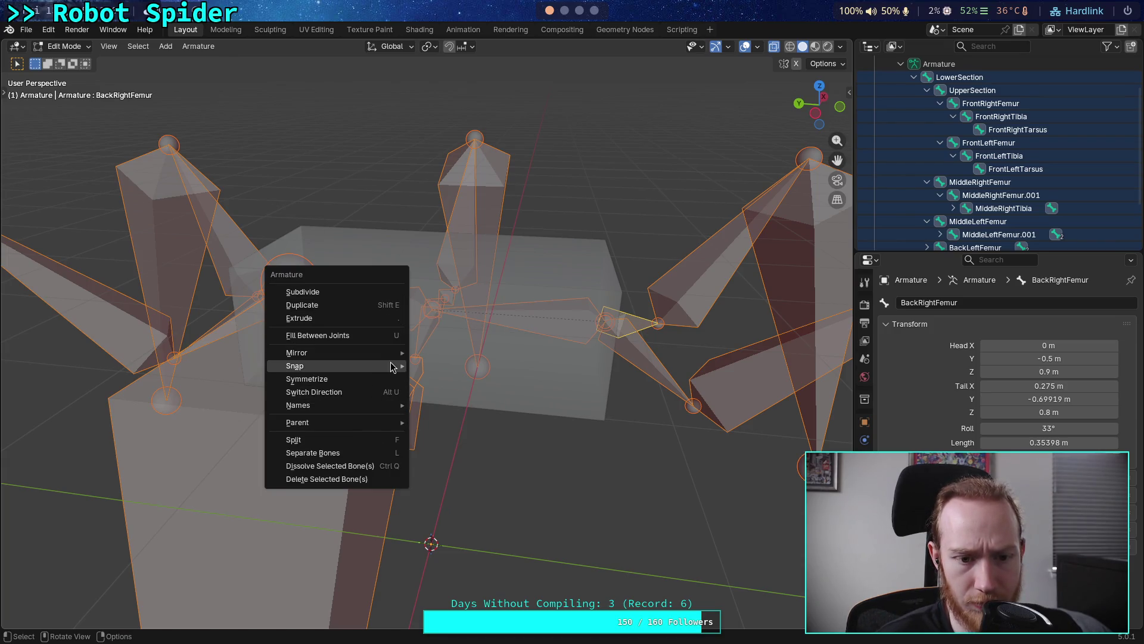
pyautogui.moveTo(391, 366)
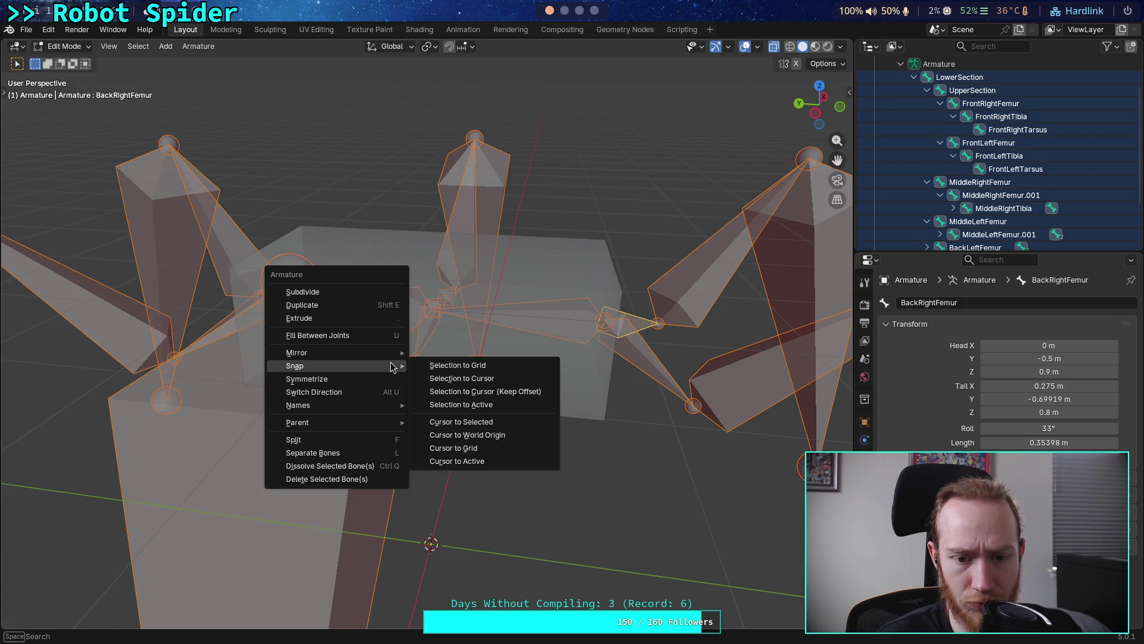
pyautogui.click(199, 48)
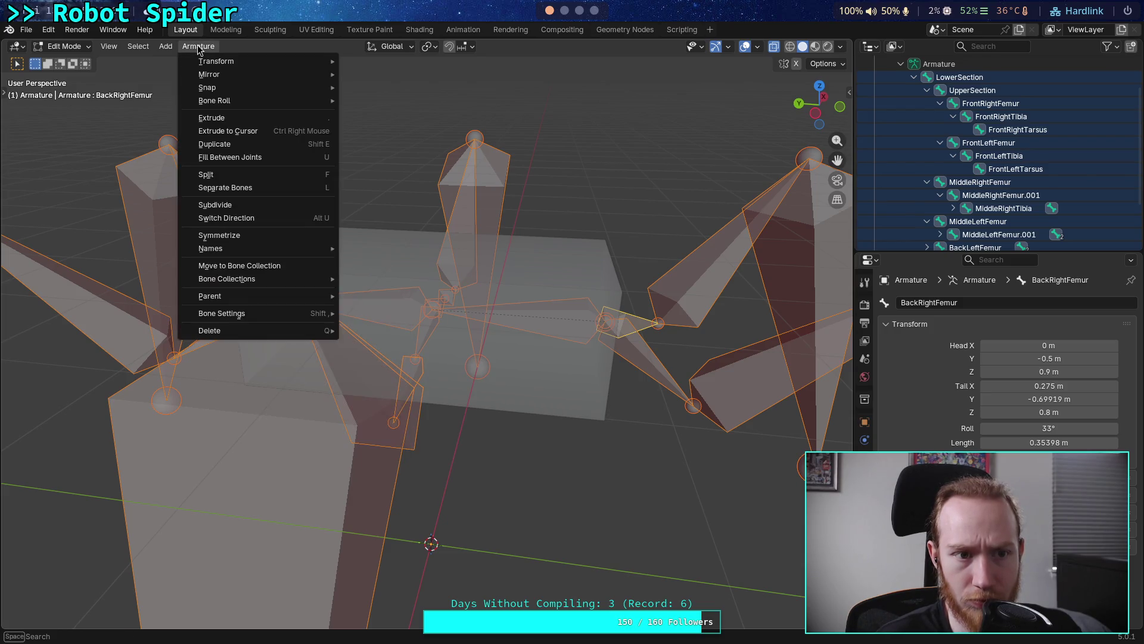
# Recalculate all bone rolls to the Global +Z Axis
pyautogui.moveTo(317, 102)
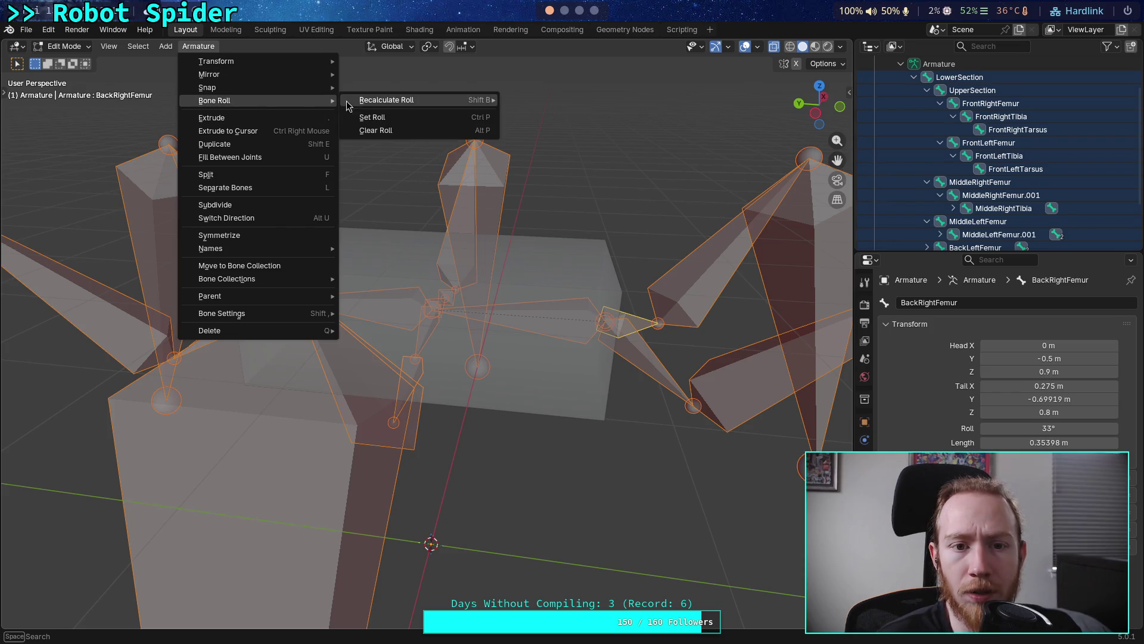
pyautogui.moveTo(398, 101)
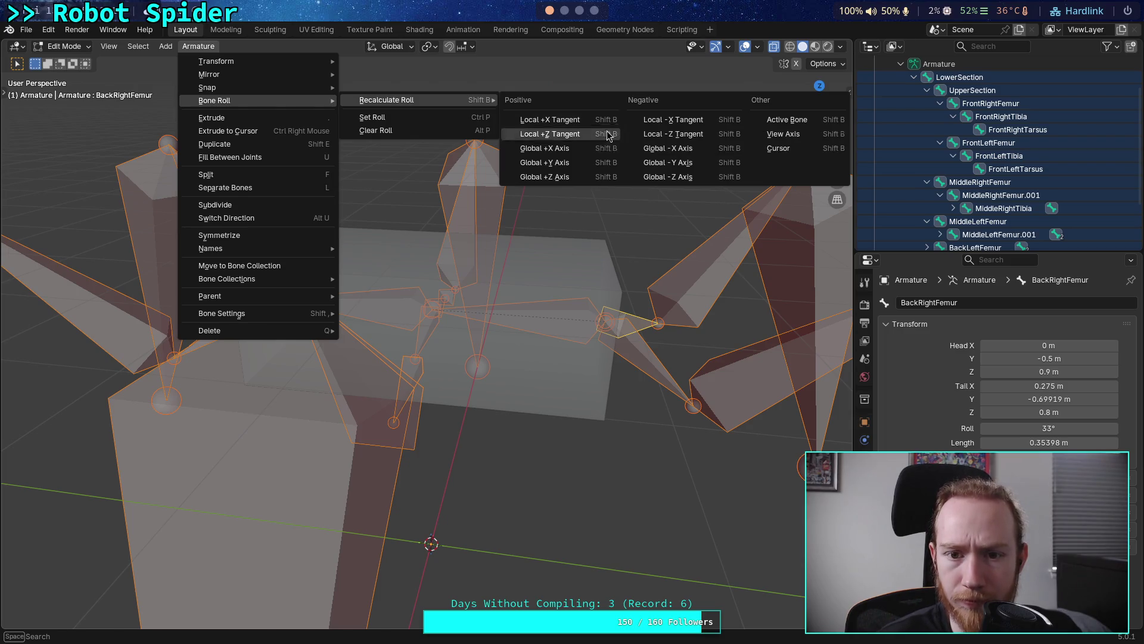
pyautogui.click(586, 178)
# Inspect each femur bone: MiddleRight, MiddleLeft.001, FrontLeft, FrontRight, BackLeft and BackRight
pyautogui.moveTo(596, 190)
pyautogui.mouseDown(button='middle')
pyautogui.moveTo(721, 264)
pyautogui.moveTo(733, 258)
pyautogui.moveTo(3, 262)
pyautogui.moveTo(46, 273)
pyautogui.moveTo(84, 304)
pyautogui.moveTo(110, 299)
pyautogui.moveTo(135, 266)
pyautogui.moveTo(124, 299)
pyautogui.moveTo(88, 328)
pyautogui.mouseUp(button='middle')
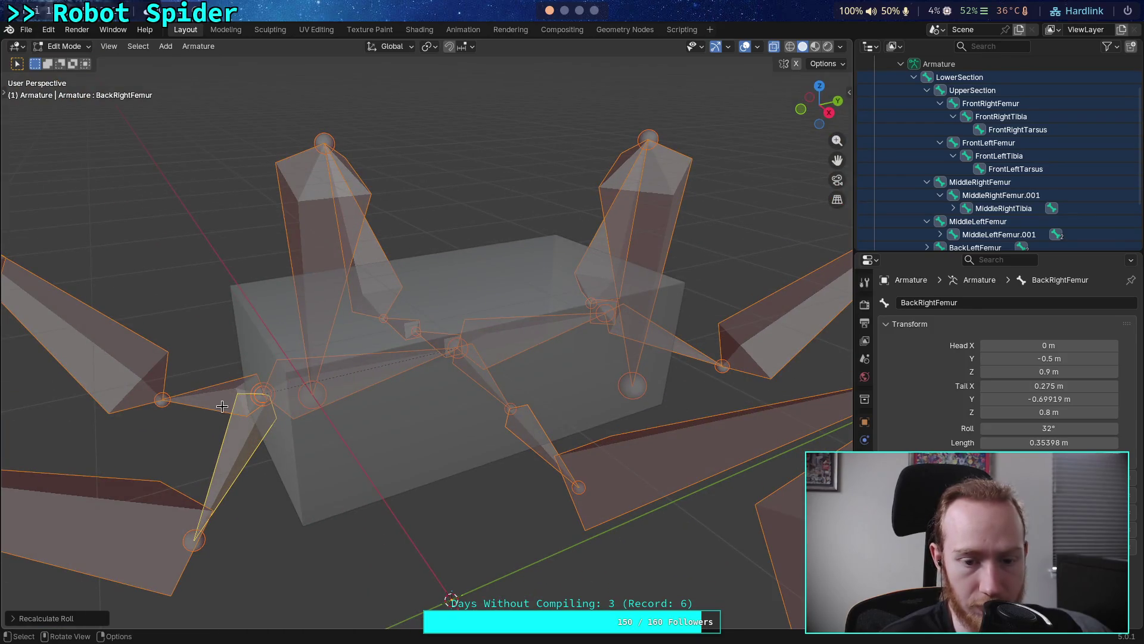
pyautogui.click(474, 380)
pyautogui.moveTo(446, 377); pyautogui.dragTo(340, 317, button='middle')
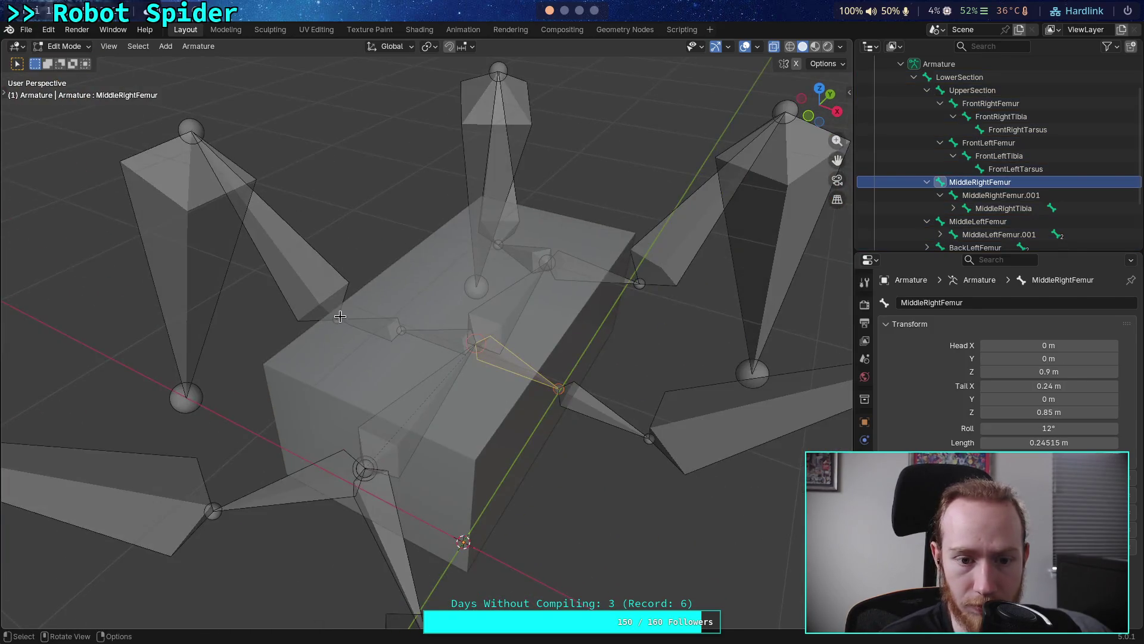
pyautogui.click(381, 327)
pyautogui.click(533, 259)
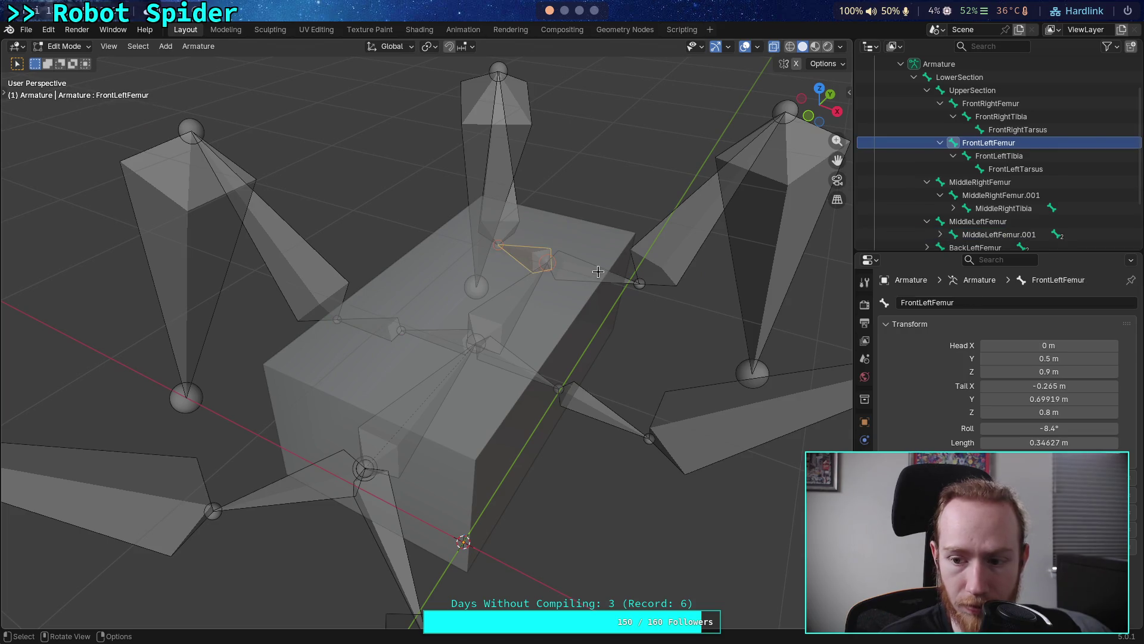
pyautogui.click(599, 272)
pyautogui.click(374, 500)
pyautogui.click(402, 521)
pyautogui.moveTo(525, 479); pyautogui.dragTo(576, 419, button='middle')
# Set BackLeftFemur's roll to -32 and compare it with BackRightFemur's 32°
pyautogui.click(444, 372)
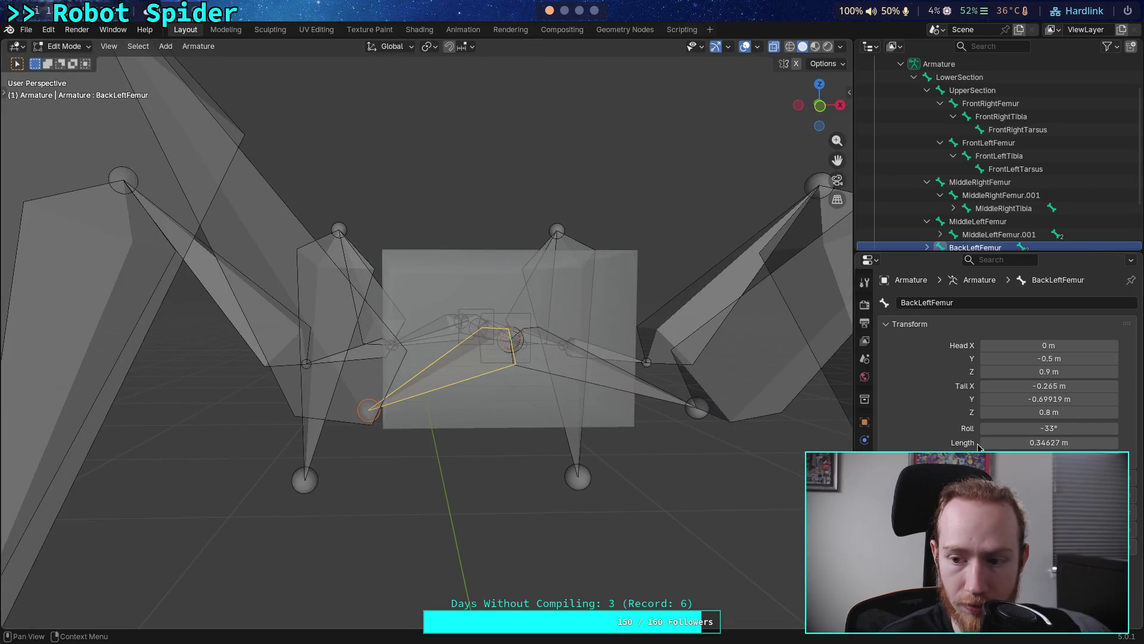
pyautogui.click(1049, 428)
pyautogui.write('-32')
pyautogui.press('Return')
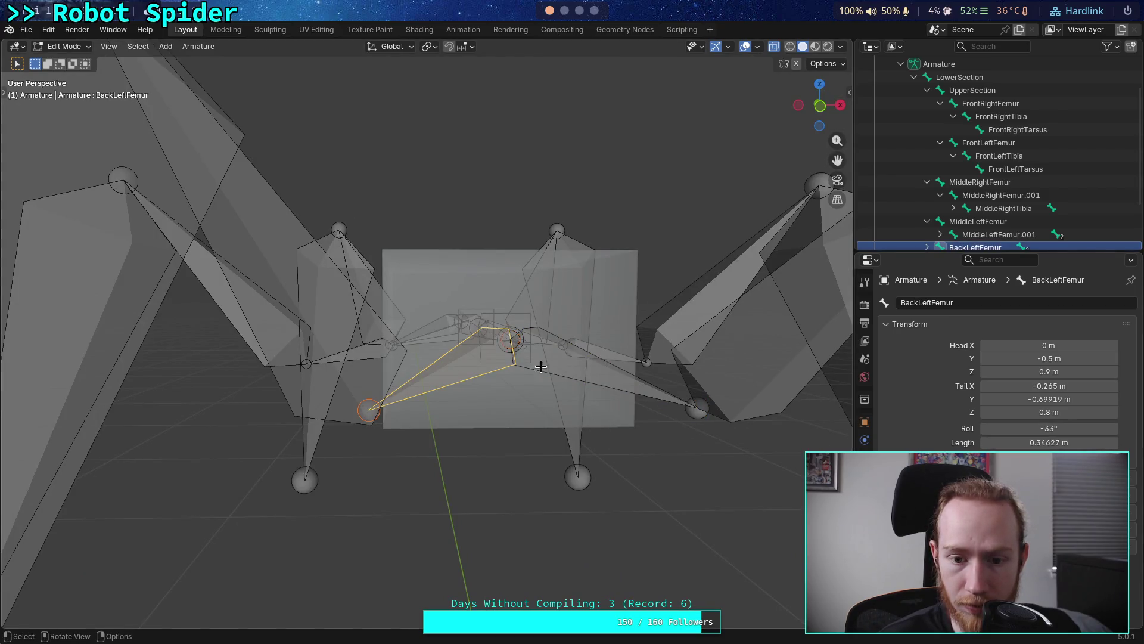
pyautogui.click(564, 365)
pyautogui.click(639, 394)
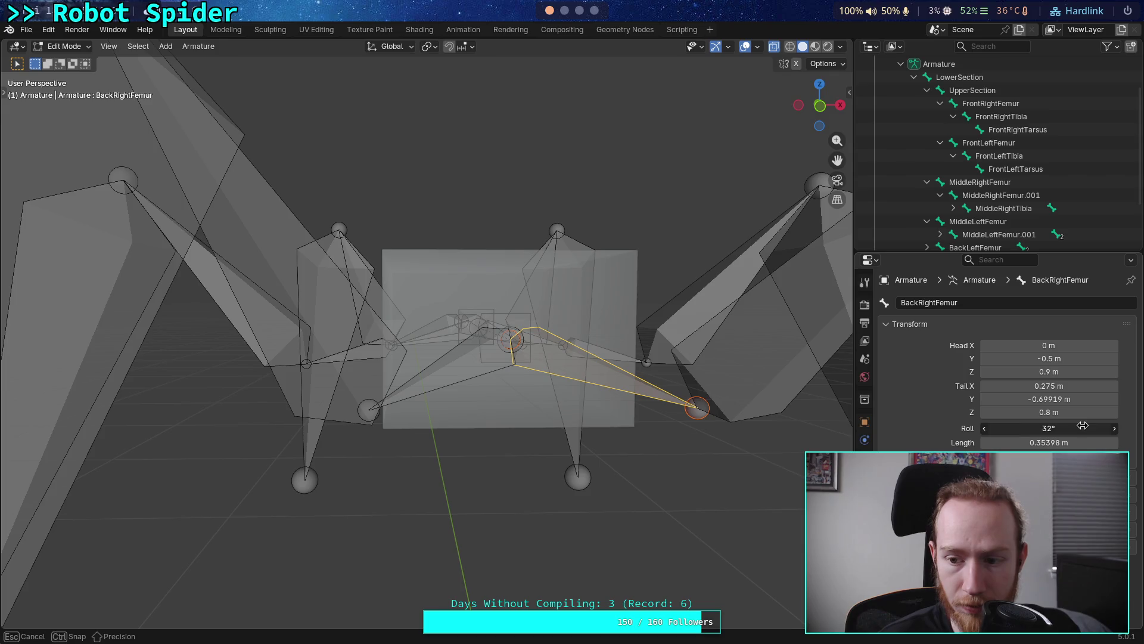
pyautogui.moveTo(734, 454)
pyautogui.mouseDown(button='middle')
pyautogui.moveTo(646, 417)
pyautogui.moveTo(572, 436)
pyautogui.moveTo(529, 425)
pyautogui.moveTo(498, 489)
pyautogui.moveTo(325, 453)
pyautogui.moveTo(536, 447)
pyautogui.moveTo(738, 192)
pyautogui.moveTo(534, 240)
pyautogui.mouseUp(button='middle')
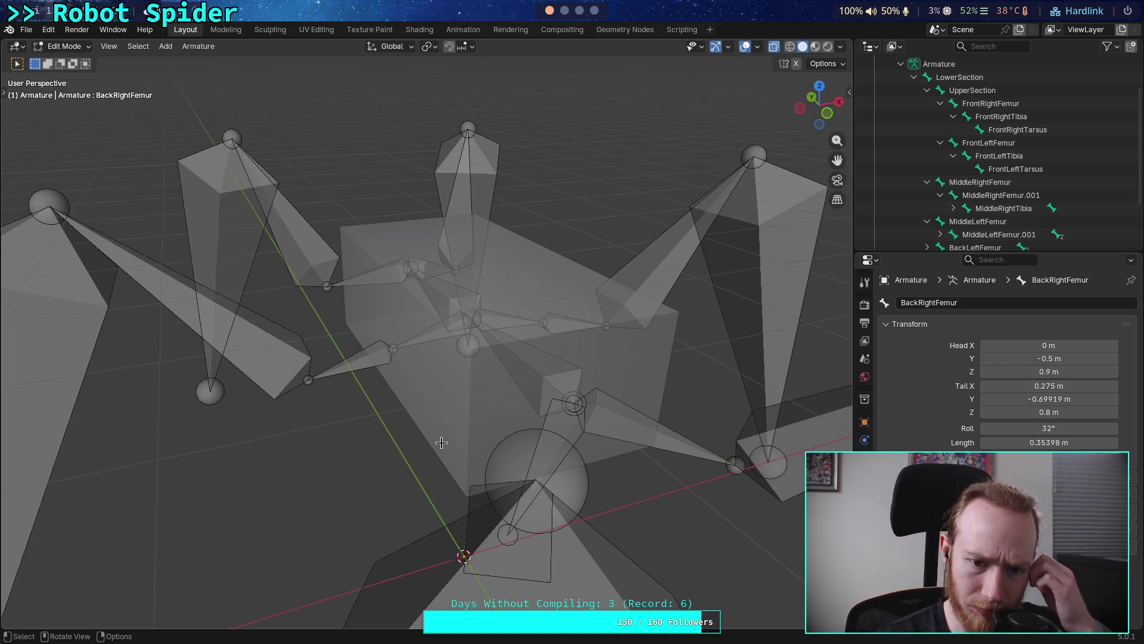
# After checking the rig from the front, quit Blender and save changes to big_crawler.blend
pyautogui.moveTo(419, 426)
pyautogui.mouseDown(button='middle')
pyautogui.moveTo(444, 407)
pyautogui.moveTo(390, 418)
pyautogui.mouseUp(button='middle')
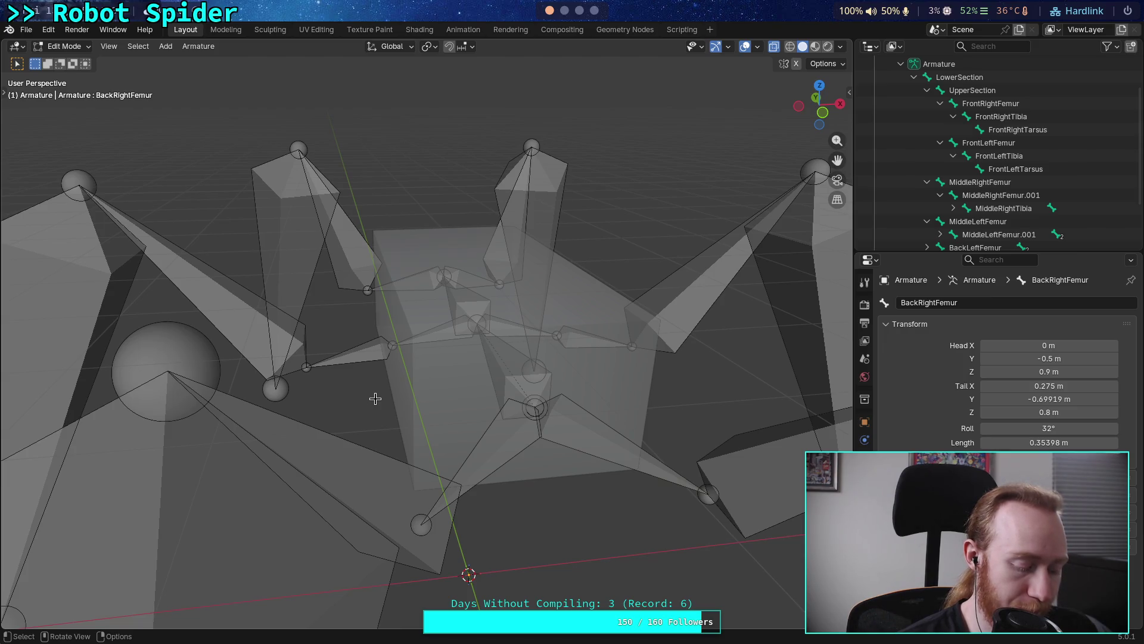
pyautogui.moveTo(357, 402)
pyautogui.mouseDown(button='middle')
pyautogui.moveTo(505, 377)
pyautogui.moveTo(324, 388)
pyautogui.moveTo(344, 416)
pyautogui.moveTo(367, 411)
pyautogui.mouseUp(button='middle')
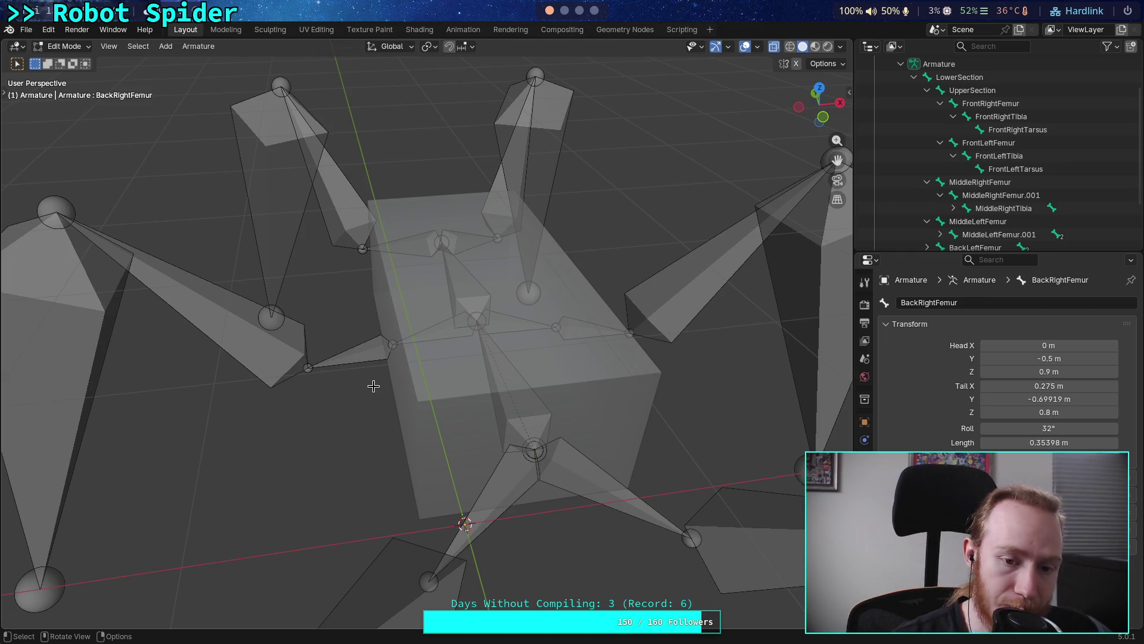
pyautogui.click(26, 29)
pyautogui.click(60, 291)
pyautogui.click(672, 357)
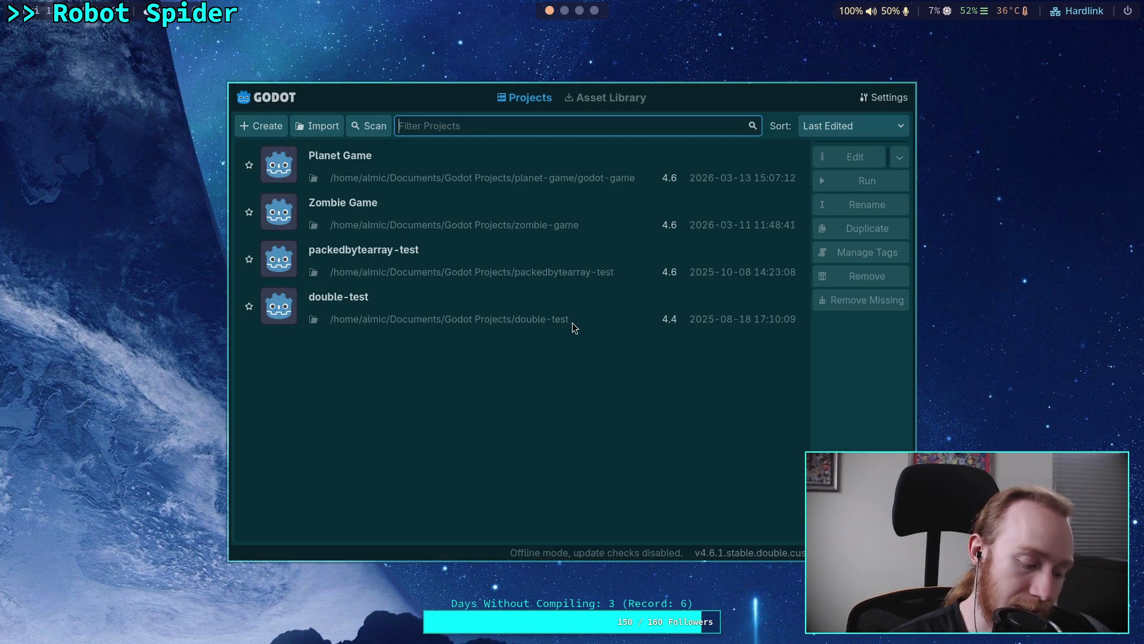
# Open the Planet Game project and expand the CCDIK3D node's Settings in the Inspector
pyautogui.click(614, 177)
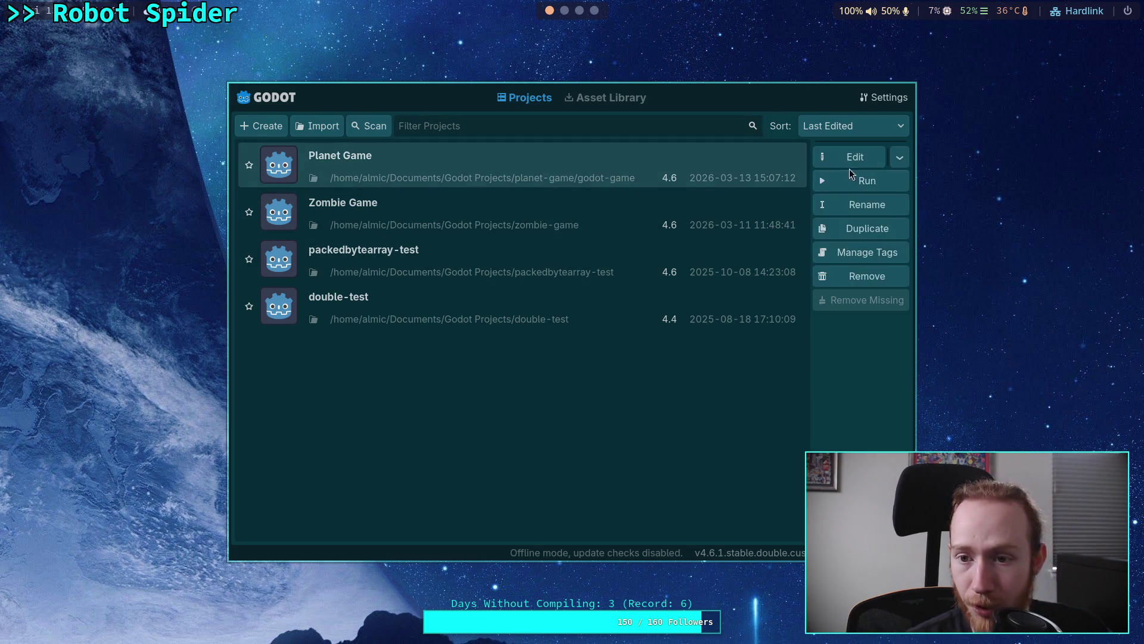
pyautogui.click(852, 162)
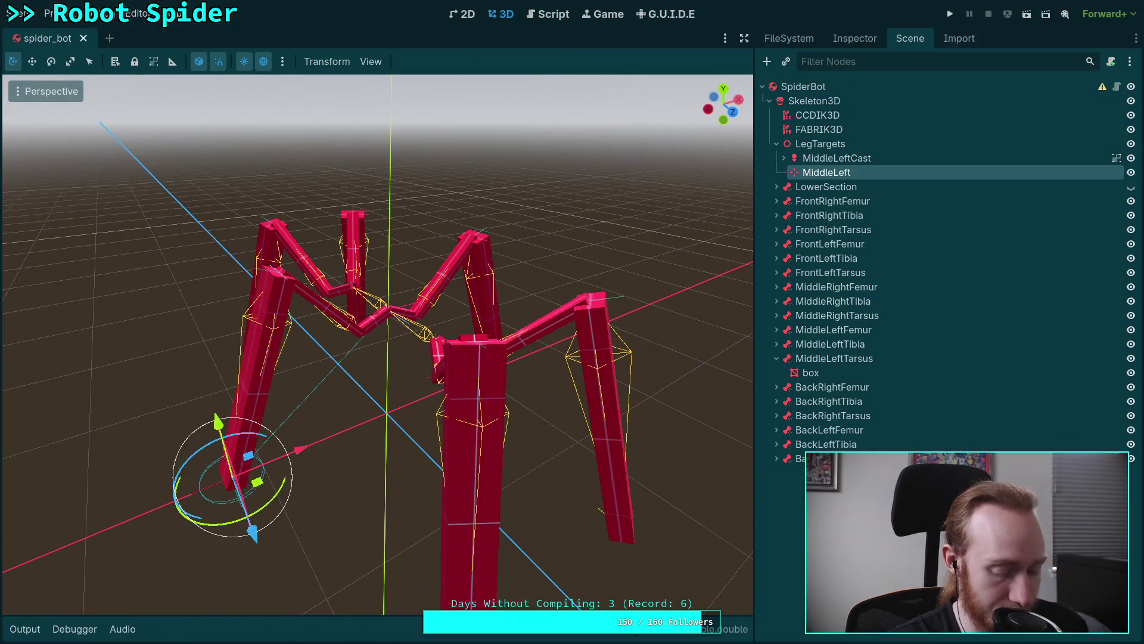
pyautogui.click(857, 116)
pyautogui.click(854, 40)
pyautogui.click(801, 228)
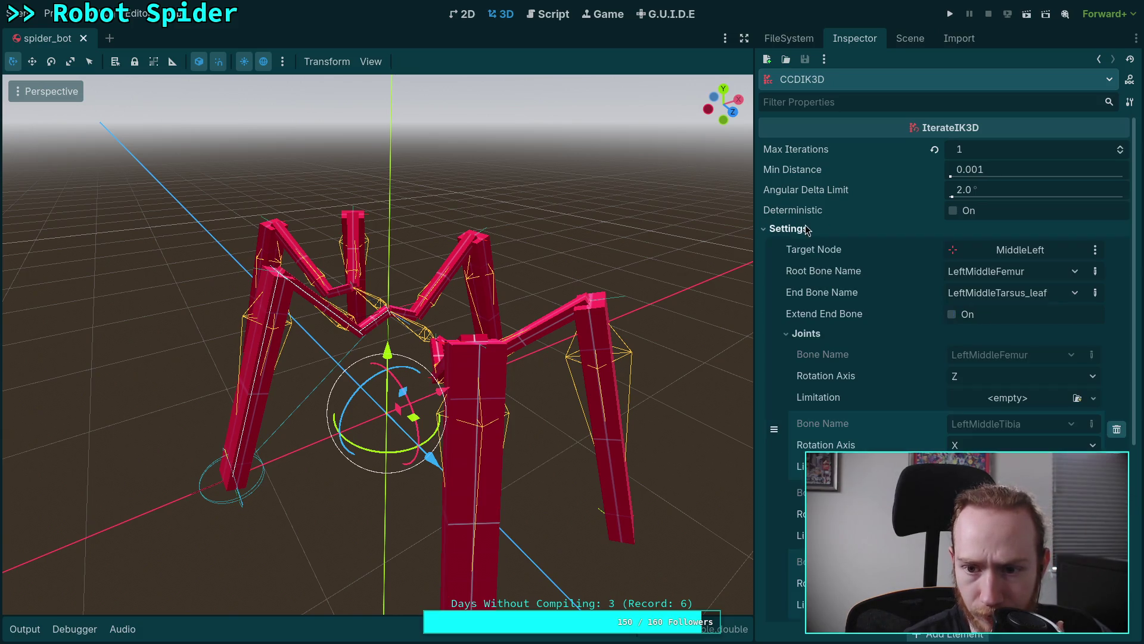
# Review the CCDIK3D joint settings against the spider legs, then select MiddleLeftCast
pyautogui.scroll(-2, 894, 375)
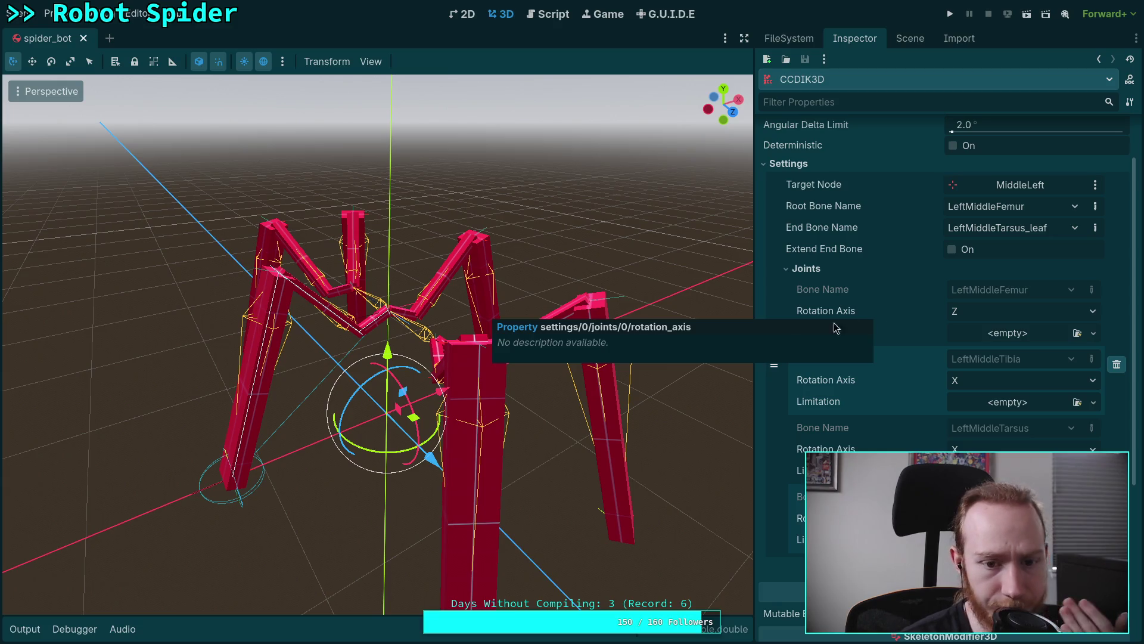
pyautogui.scroll(5, 417, 303)
pyautogui.scroll(3, 428, 300)
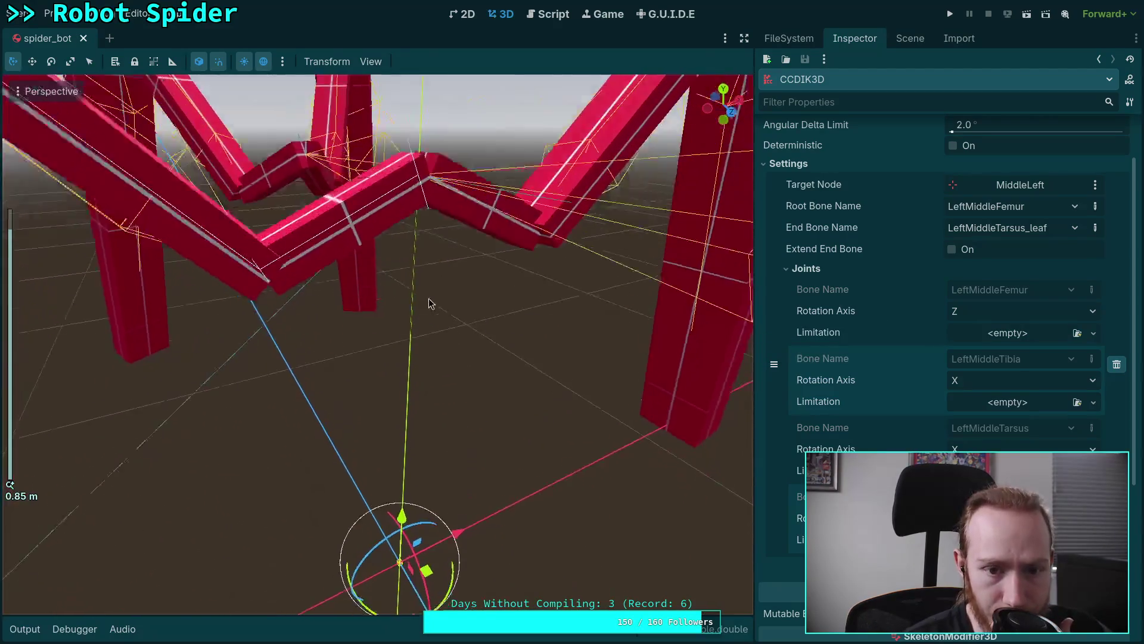
pyautogui.moveTo(414, 304)
pyautogui.mouseDown(button='middle')
pyautogui.moveTo(505, 357)
pyautogui.moveTo(421, 343)
pyautogui.mouseUp(button='middle')
pyautogui.scroll(-3, 430, 334)
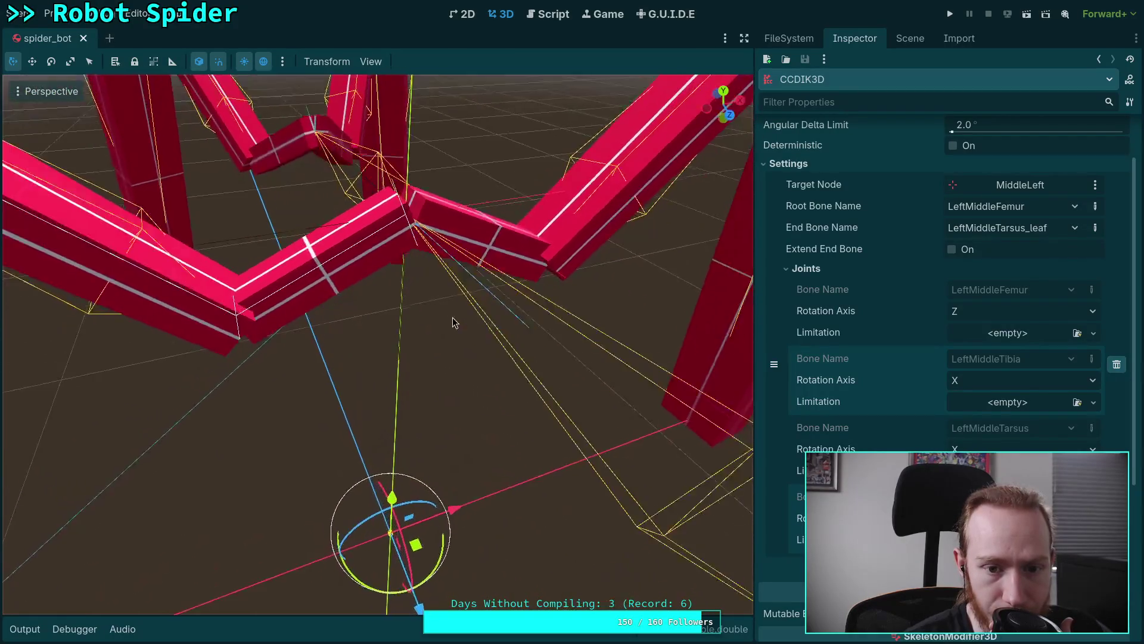
pyautogui.scroll(3, 446, 338)
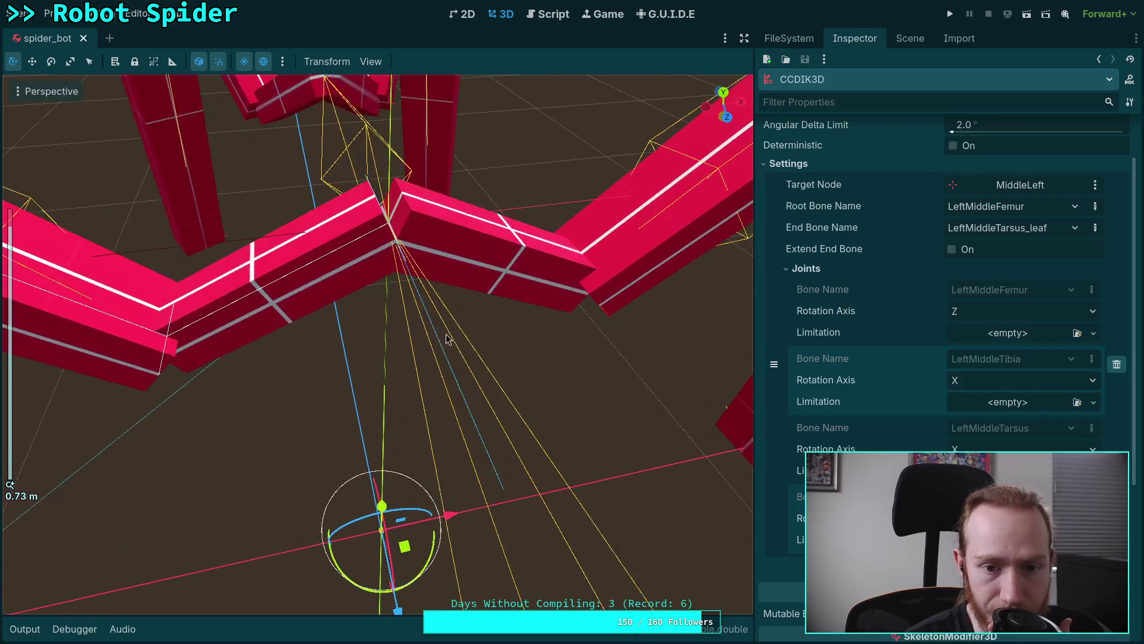
pyautogui.click(474, 324)
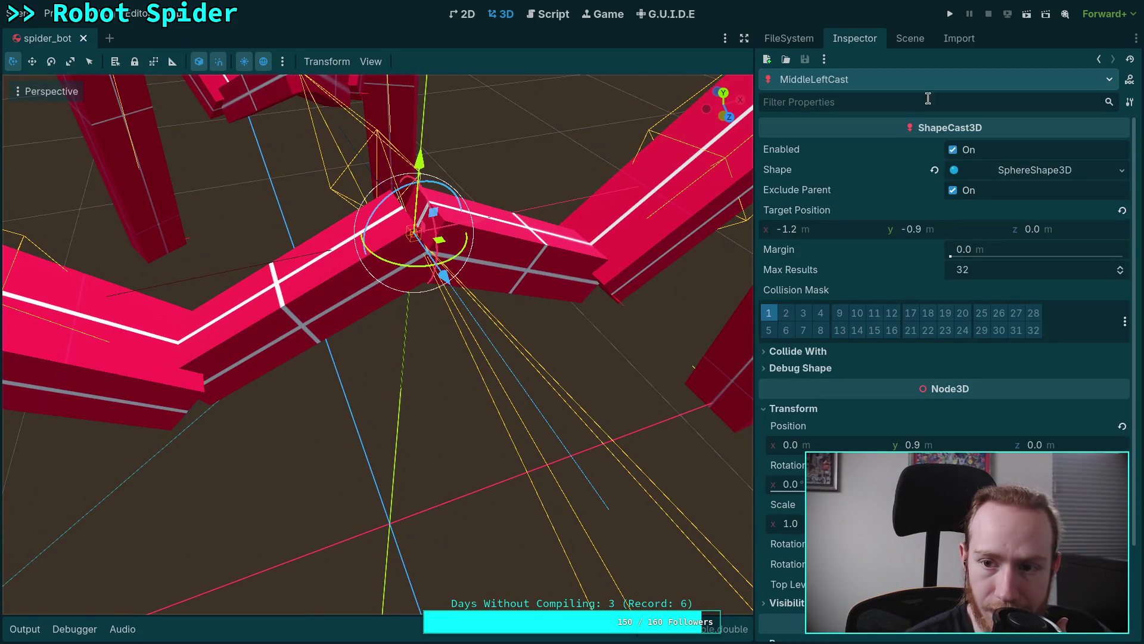
# Hide the Marker3D child of MiddleLeftCast in the Scene tree
pyautogui.click(911, 38)
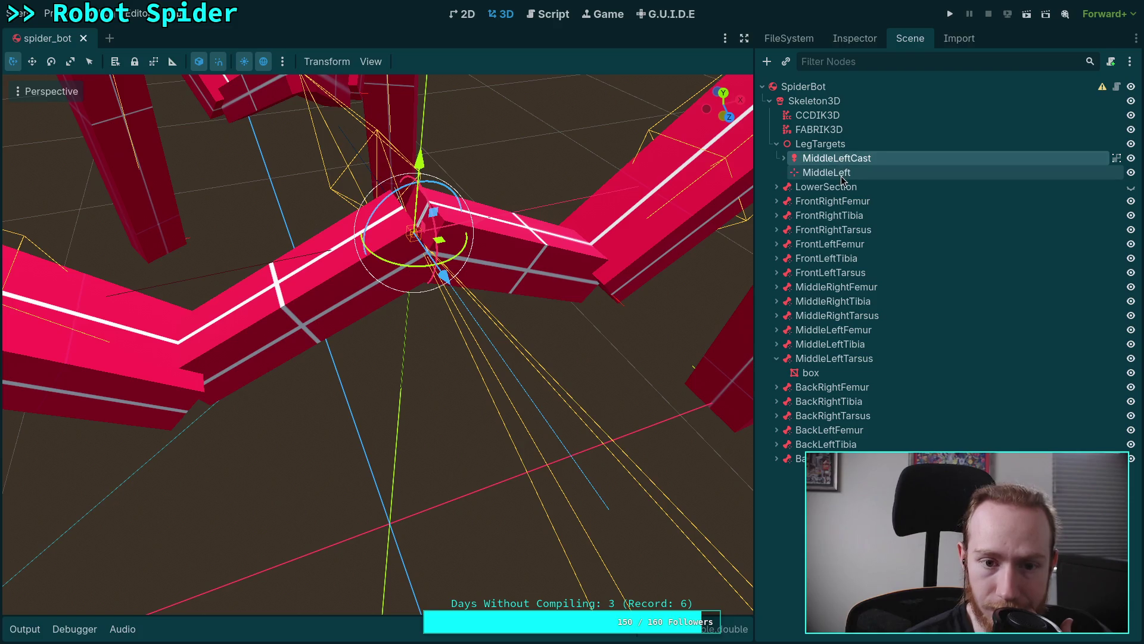
pyautogui.click(783, 158)
pyautogui.click(834, 173)
pyautogui.click(1131, 172)
# Turn off View Origin and View Grid in the 3D viewport
pyautogui.click(370, 62)
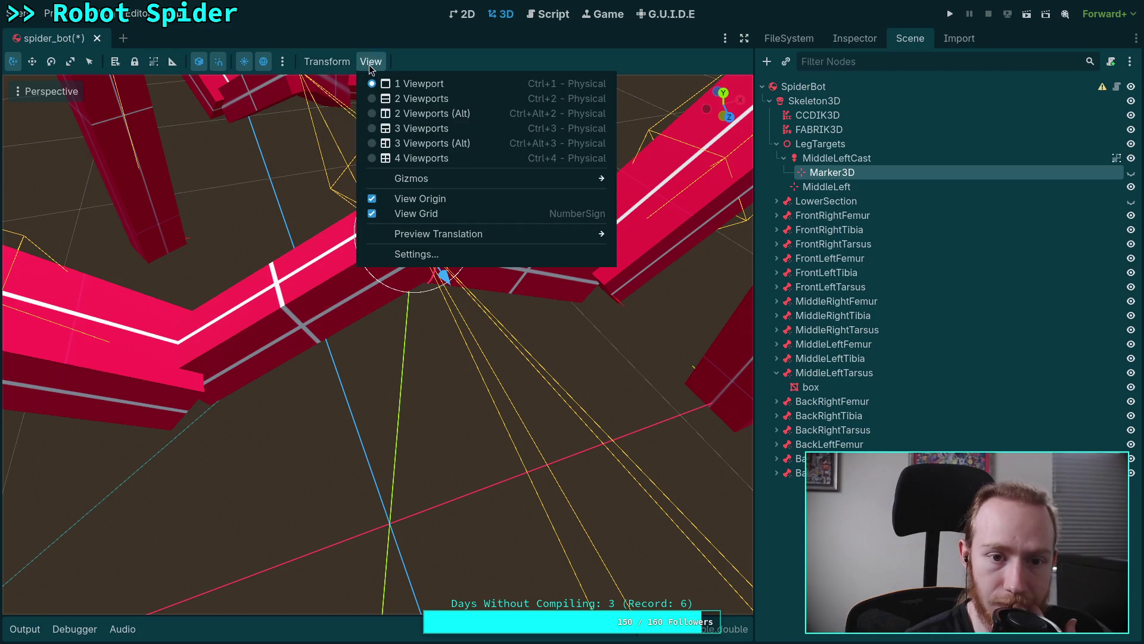
pyautogui.click(452, 205)
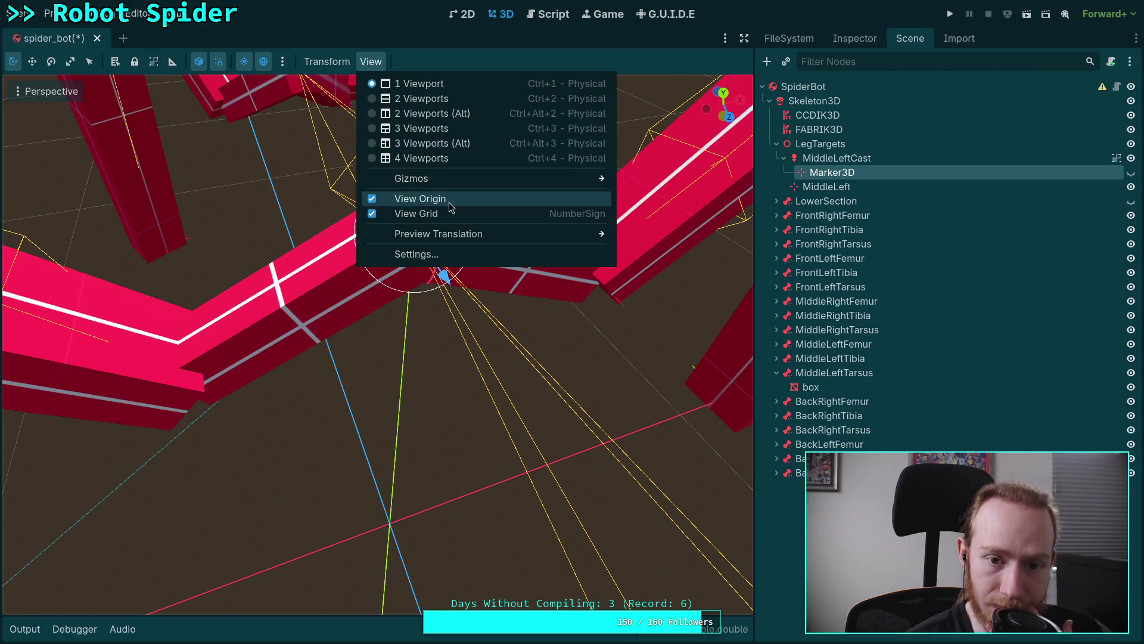
pyautogui.click(444, 217)
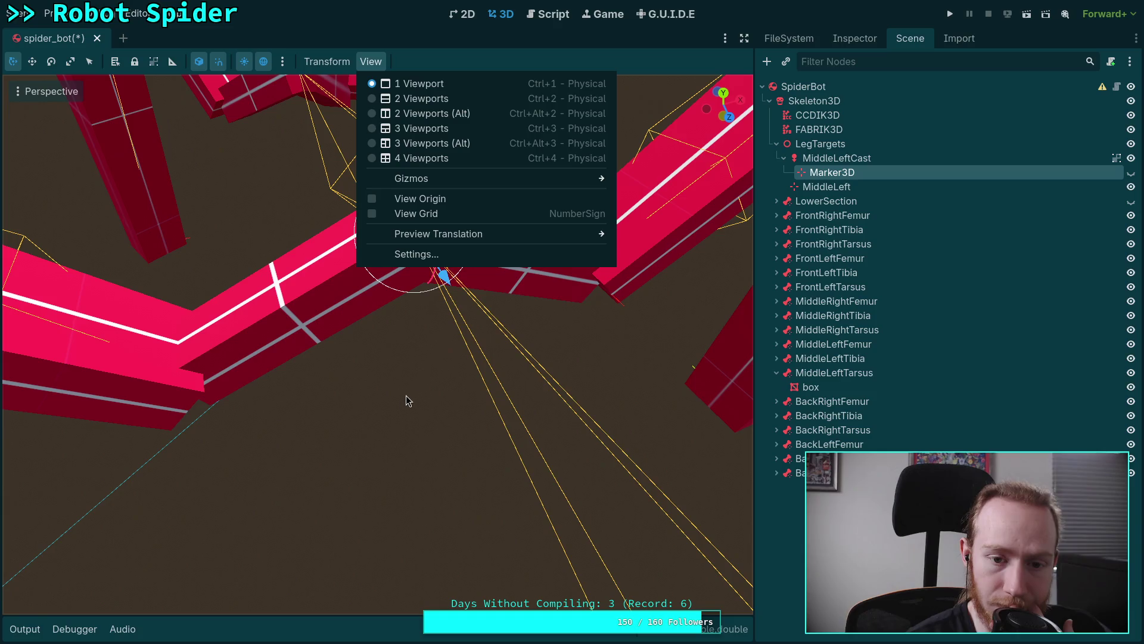
pyautogui.click(438, 216)
pyautogui.click(439, 216)
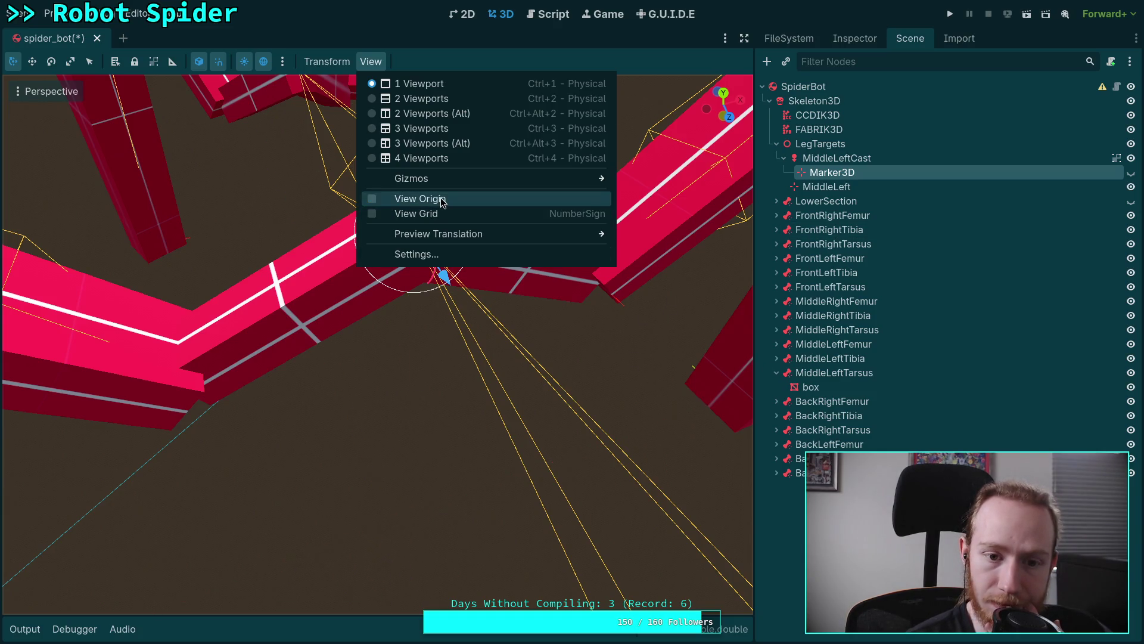
pyautogui.click(840, 207)
pyautogui.click(814, 373)
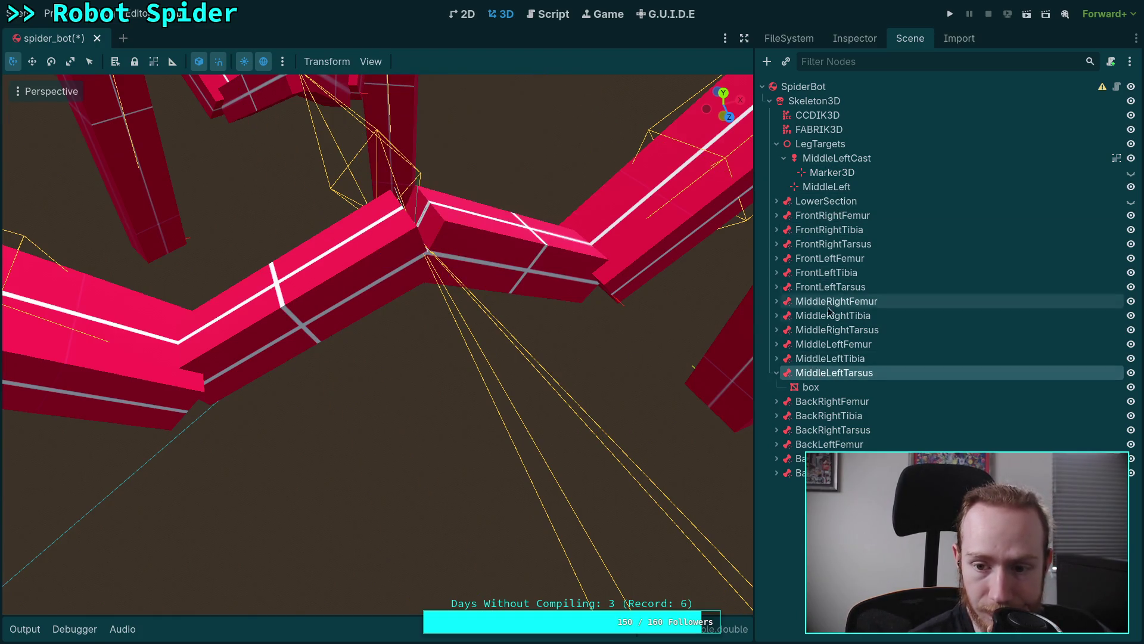
# Hide the MiddleLeftCast raycast and look closely at the middle-left knee joint
pyautogui.click(861, 344)
pyautogui.moveTo(484, 294)
pyautogui.mouseDown(button='middle')
pyautogui.moveTo(508, 295)
pyautogui.moveTo(491, 335)
pyautogui.moveTo(485, 273)
pyautogui.moveTo(501, 268)
pyautogui.mouseUp(button='middle')
pyautogui.click(492, 335)
pyautogui.click(1132, 158)
pyautogui.moveTo(551, 206)
pyautogui.mouseDown(button='middle')
pyautogui.moveTo(611, 259)
pyautogui.moveTo(591, 250)
pyautogui.moveTo(620, 192)
pyautogui.moveTo(409, 192)
pyautogui.moveTo(444, 244)
pyautogui.moveTo(456, 215)
pyautogui.moveTo(445, 195)
pyautogui.moveTo(417, 223)
pyautogui.moveTo(310, 237)
pyautogui.mouseUp(button='middle')
pyautogui.scroll(5, 421, 219)
pyautogui.scroll(-3, 420, 220)
pyautogui.moveTo(381, 230)
pyautogui.mouseDown(button='middle')
pyautogui.moveTo(467, 226)
pyautogui.moveTo(424, 208)
pyautogui.moveTo(411, 216)
pyautogui.moveTo(421, 196)
pyautogui.moveTo(422, 226)
pyautogui.moveTo(447, 232)
pyautogui.moveTo(431, 208)
pyautogui.moveTo(477, 219)
pyautogui.mouseUp(button='middle')
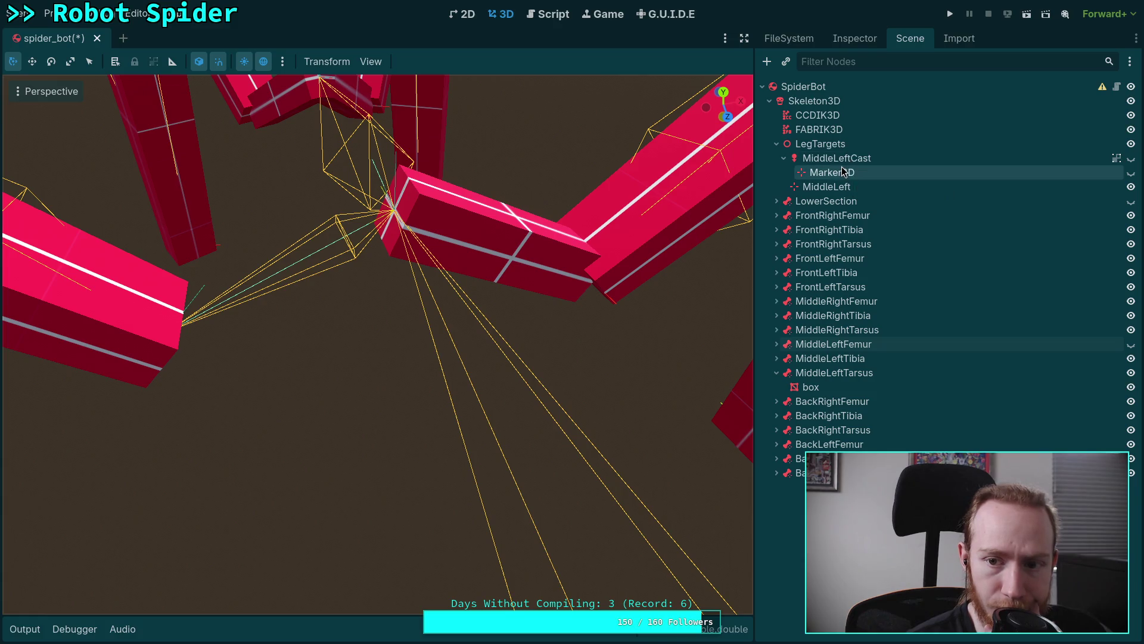
# Hide the FABRIK3D solver and show the CCDIK3D solver's properties in the Inspector
pyautogui.click(843, 116)
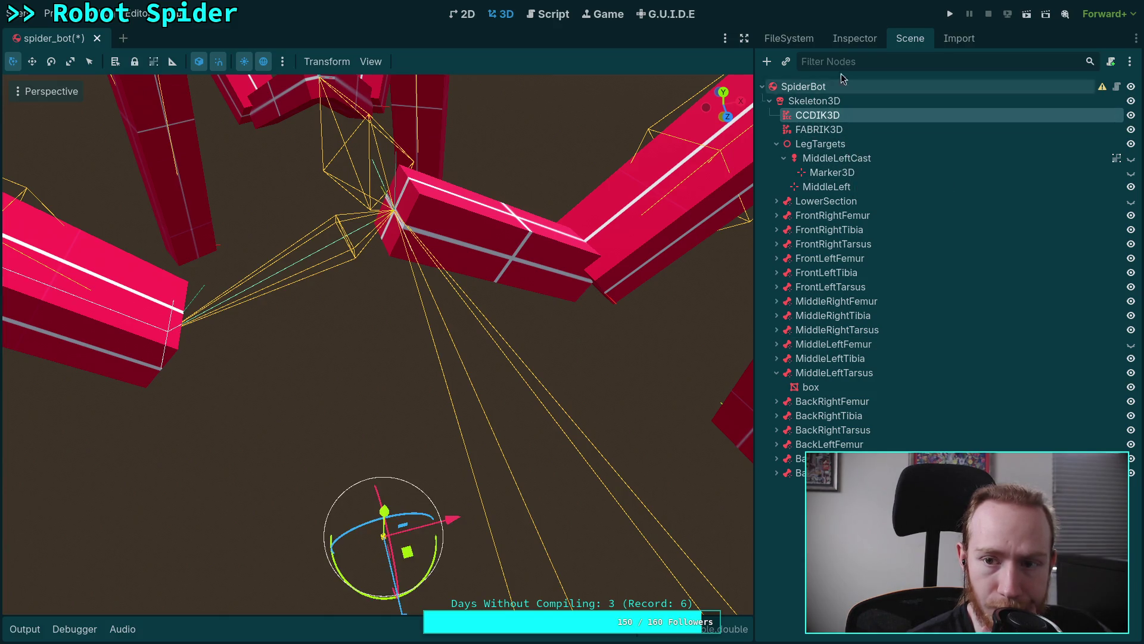
pyautogui.click(862, 43)
pyautogui.click(909, 38)
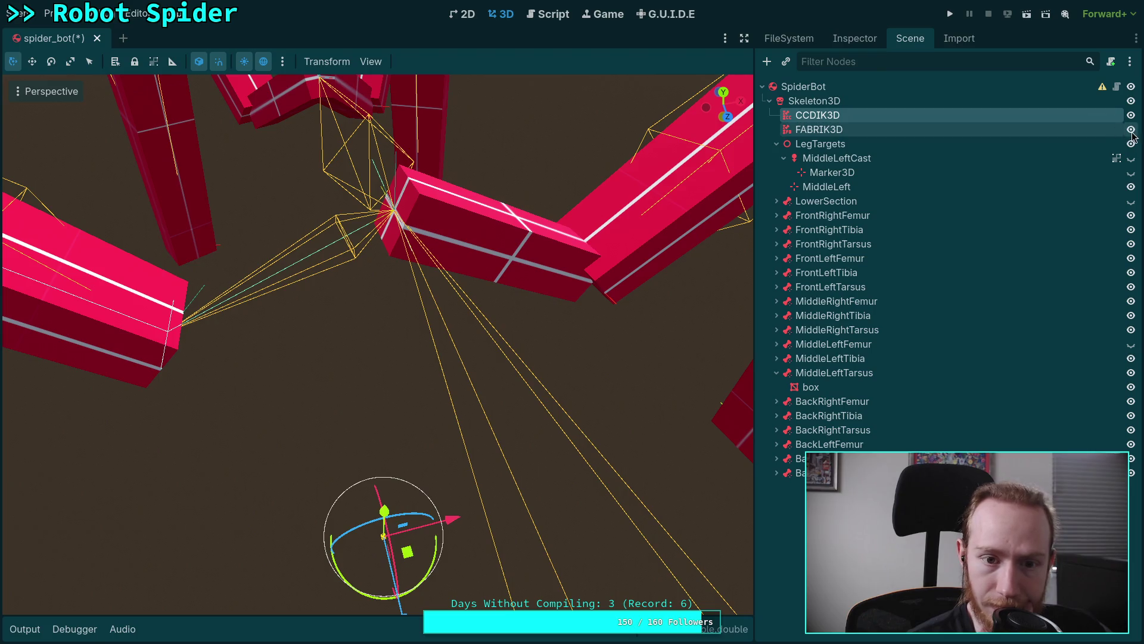
pyautogui.click(1132, 131)
pyautogui.click(854, 40)
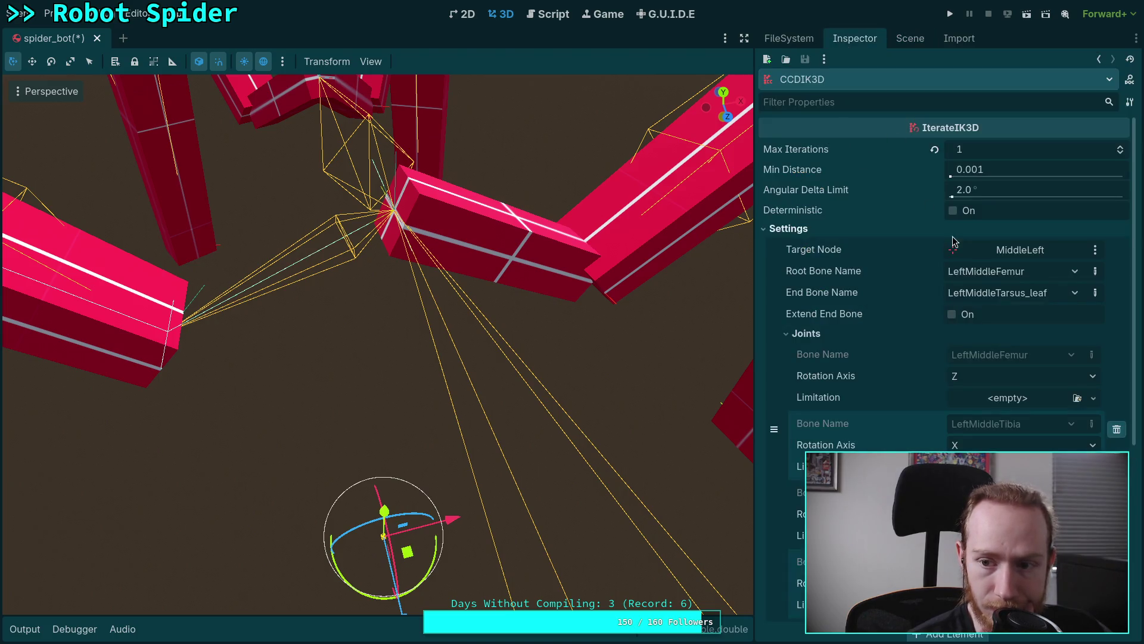
# Try the LeftMiddleFemur joint's rotation axis as All, Z and Y, checking the leg pose
pyautogui.scroll(-4, 927, 313)
pyautogui.click(975, 240)
pyautogui.click(995, 314)
pyautogui.click(983, 249)
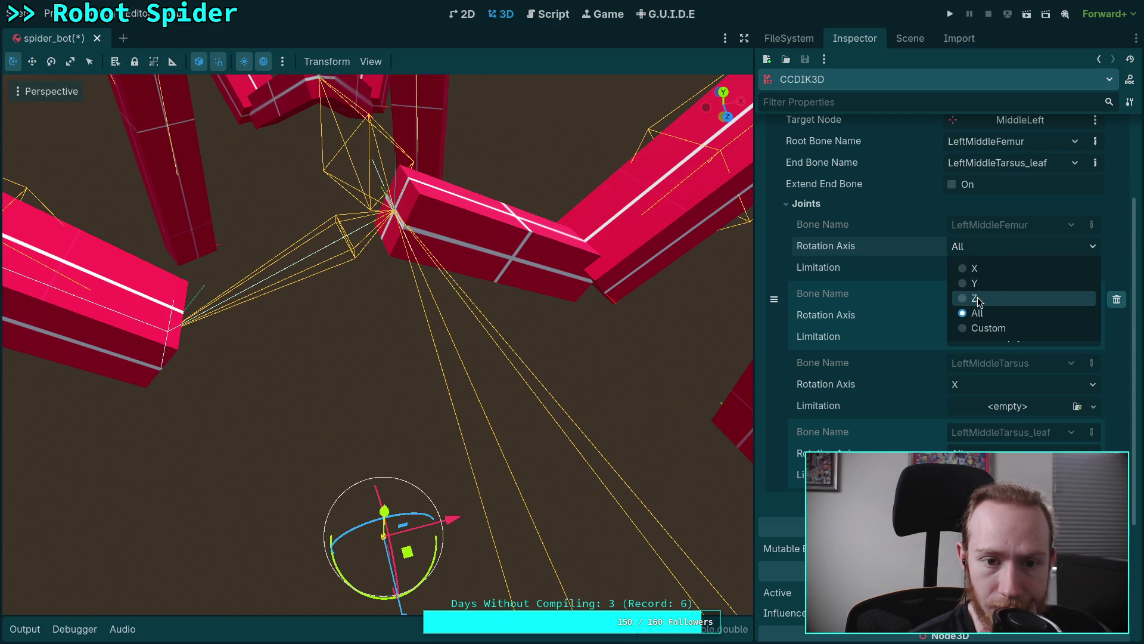
pyautogui.click(977, 297)
pyautogui.click(971, 247)
pyautogui.click(977, 283)
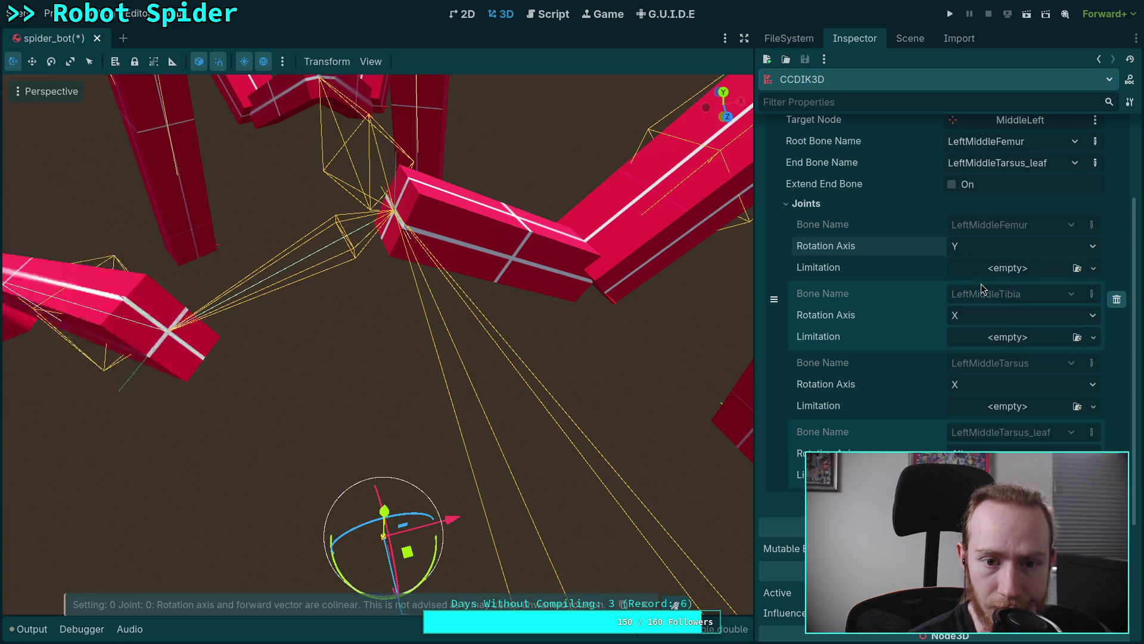
pyautogui.moveTo(537, 227)
pyautogui.mouseDown(button='middle')
pyautogui.moveTo(577, 201)
pyautogui.moveTo(650, 187)
pyautogui.mouseUp(button='middle')
# Switch the femur rotation axis to X, try Z, and settle back on X
pyautogui.click(973, 243)
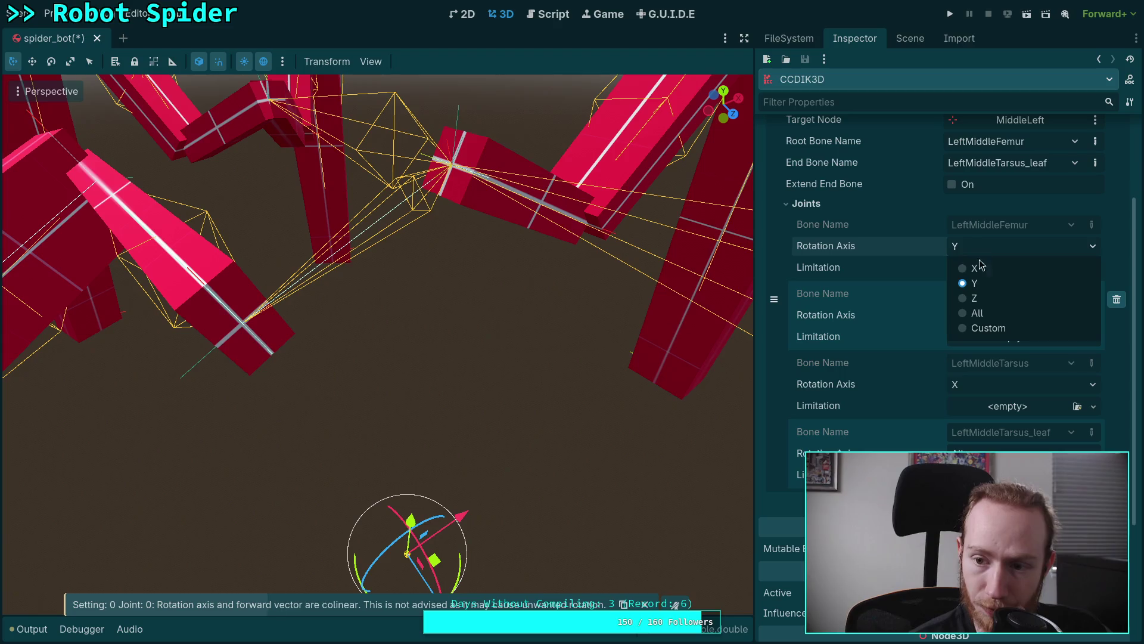
pyautogui.click(969, 262)
pyautogui.moveTo(532, 233)
pyautogui.mouseDown(button='middle')
pyautogui.moveTo(577, 221)
pyautogui.moveTo(474, 162)
pyautogui.mouseUp(button='middle')
pyautogui.click(999, 247)
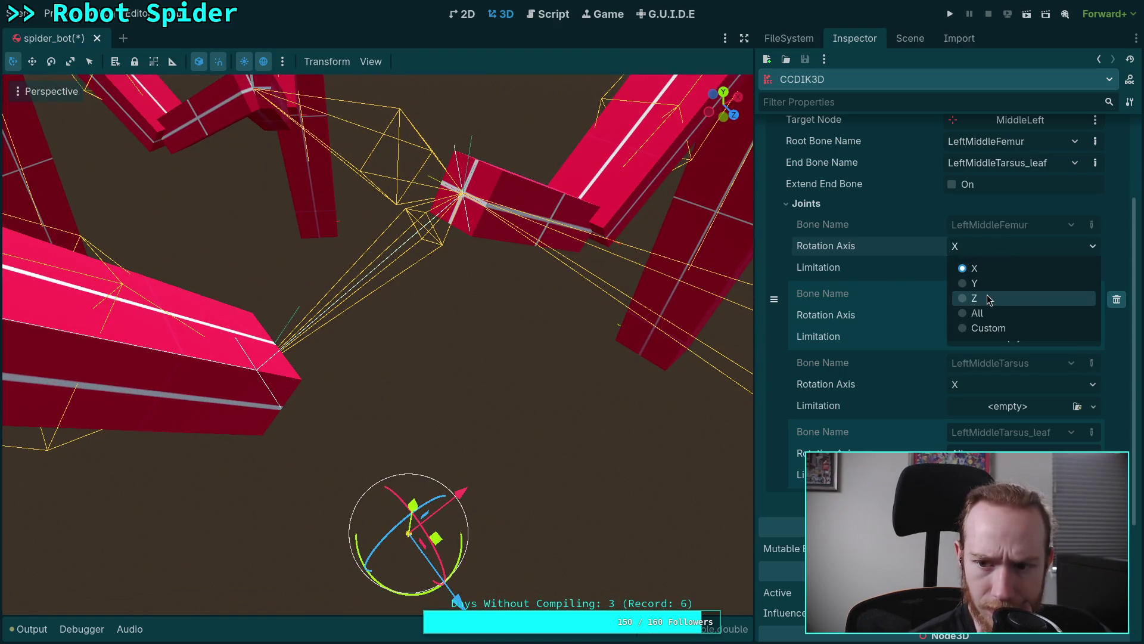
pyautogui.click(987, 294)
pyautogui.click(992, 248)
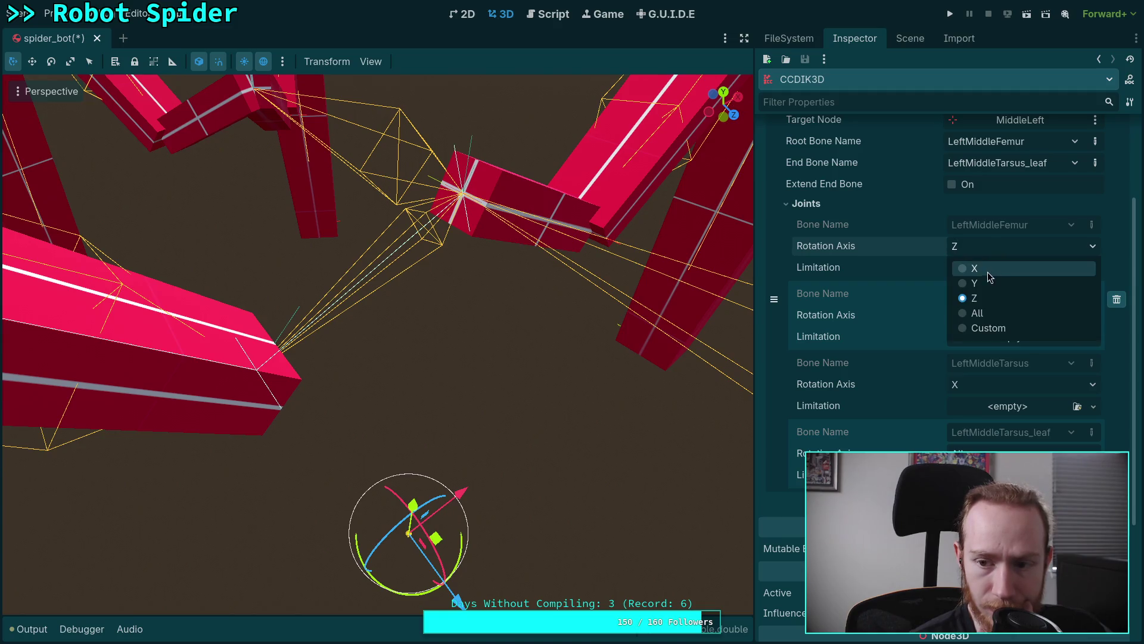
pyautogui.click(990, 274)
pyautogui.moveTo(596, 274)
pyautogui.mouseDown(button='middle')
pyautogui.moveTo(544, 217)
pyautogui.moveTo(448, 270)
pyautogui.moveTo(357, 369)
pyautogui.mouseUp(button='middle')
pyautogui.scroll(2, 471, 256)
pyautogui.scroll(-4, 471, 256)
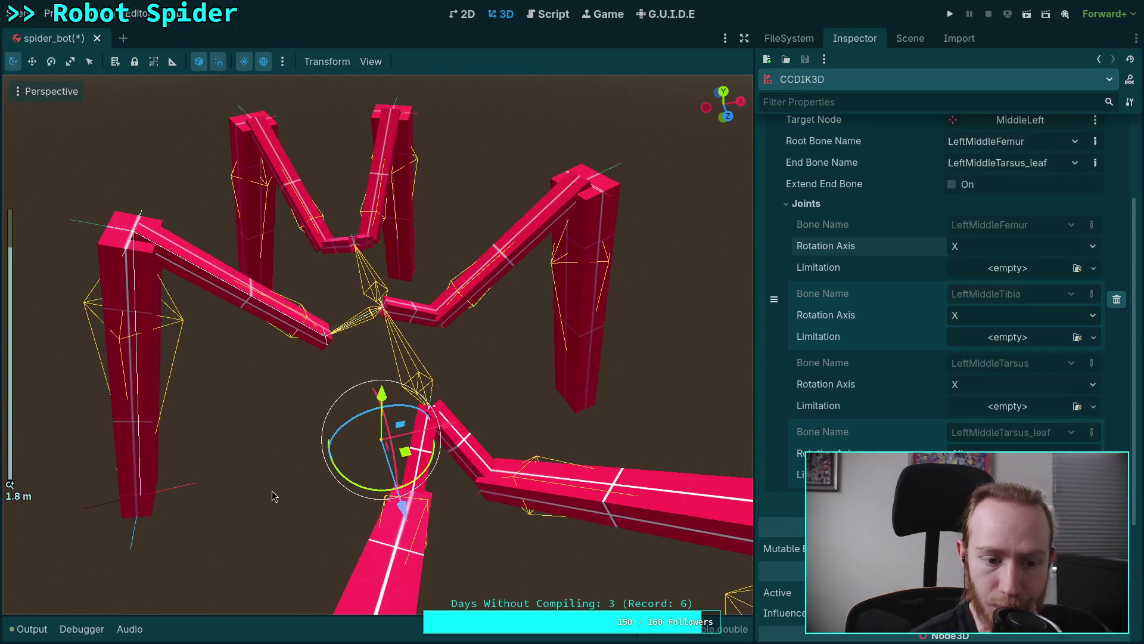
# Select the MiddleLeft target marker and move it 0.2 along Z
pyautogui.click(168, 490)
pyautogui.click(173, 495)
pyautogui.moveTo(137, 573)
pyautogui.mouseDown()
pyautogui.moveTo(136, 532)
pyautogui.moveTo(128, 574)
pyautogui.mouseUp()
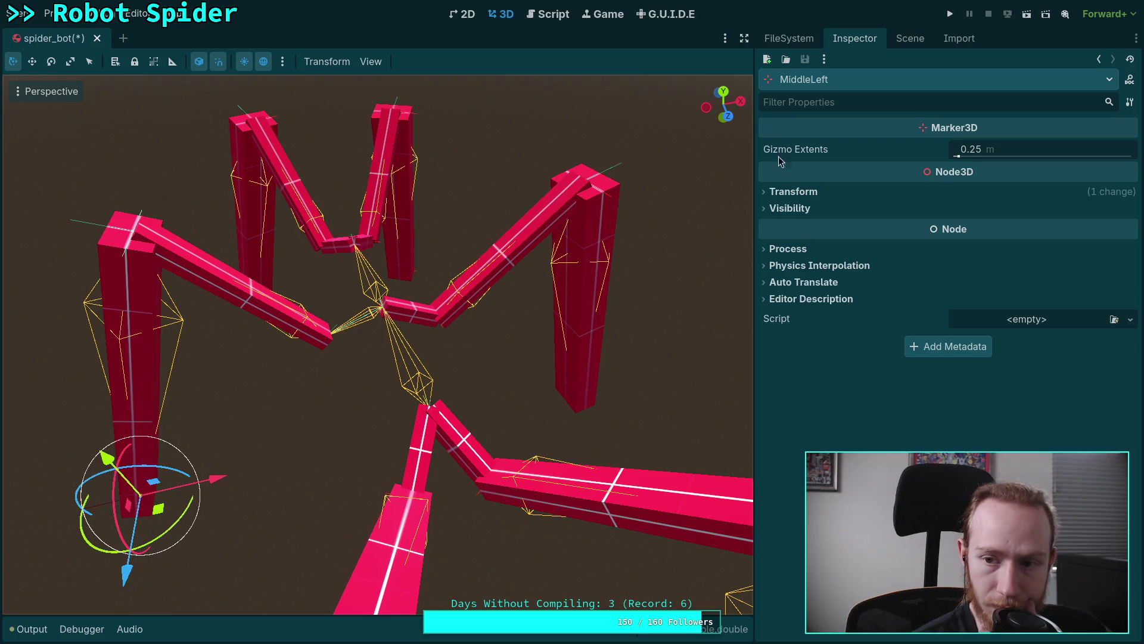
# Compare the FABRIK3D solver's settings with the CCDIK3D solver's settings
pyautogui.click(900, 46)
pyautogui.click(834, 128)
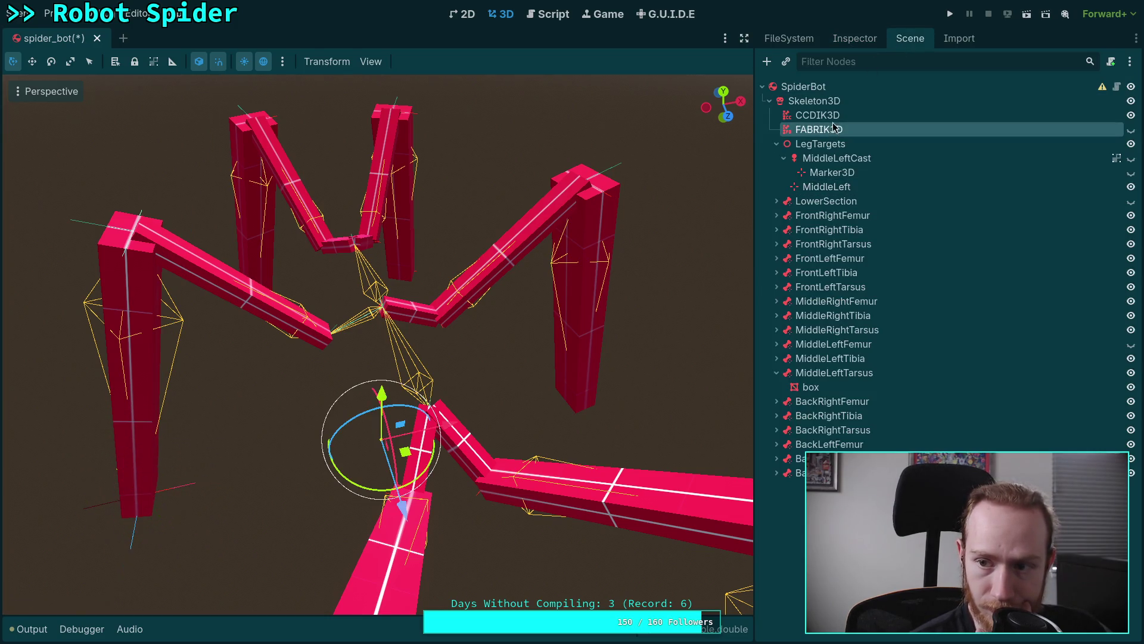
pyautogui.click(867, 41)
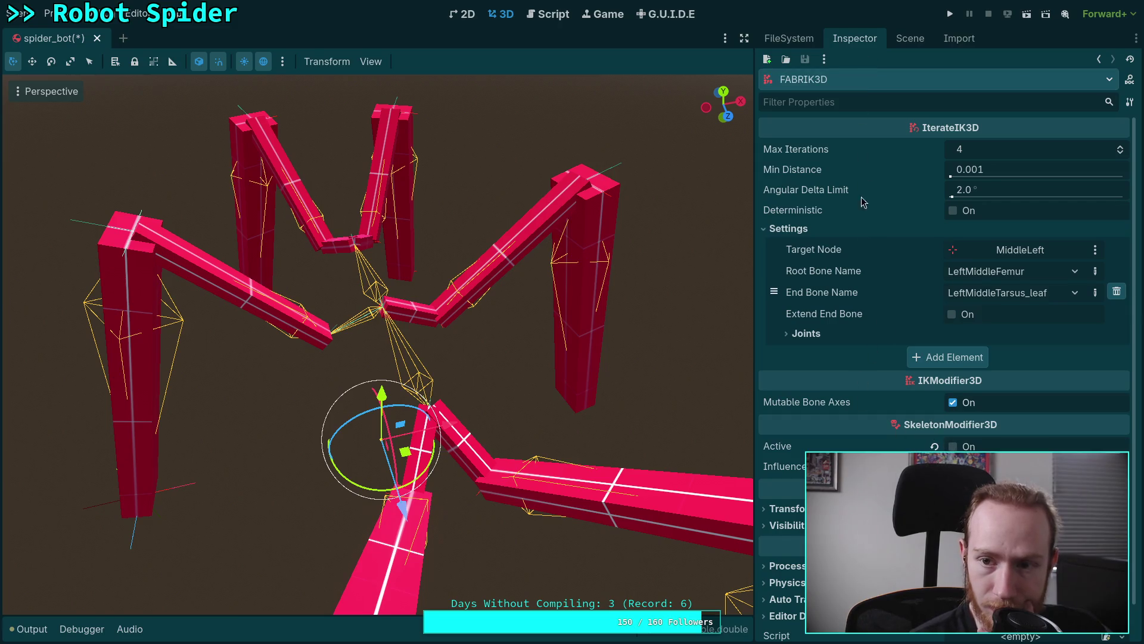
pyautogui.click(907, 45)
pyautogui.click(817, 115)
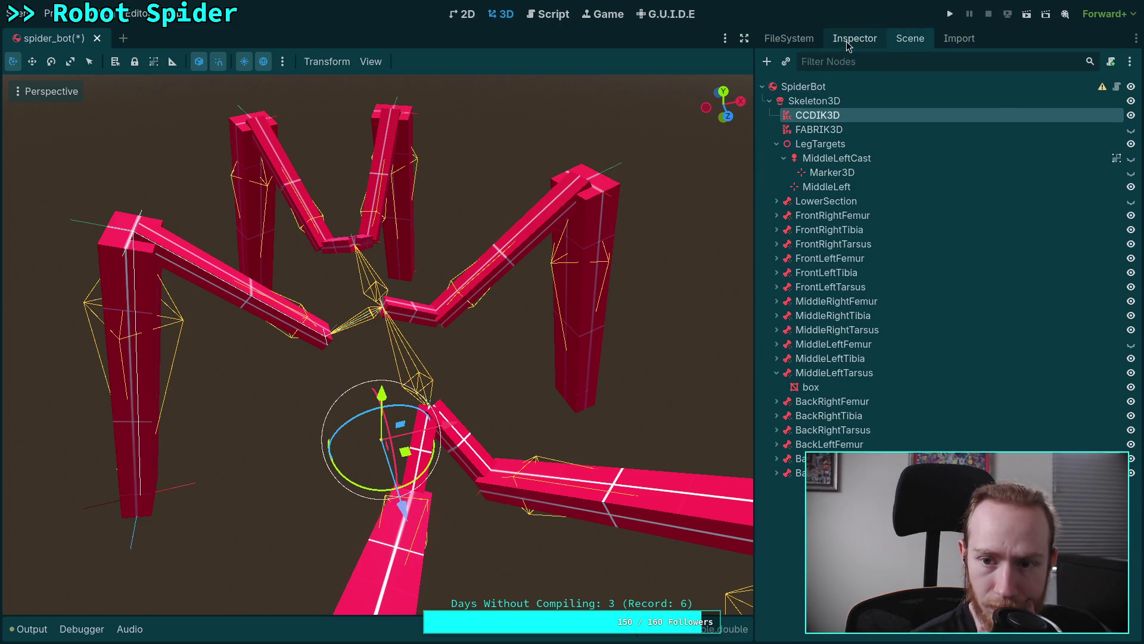
pyautogui.click(848, 42)
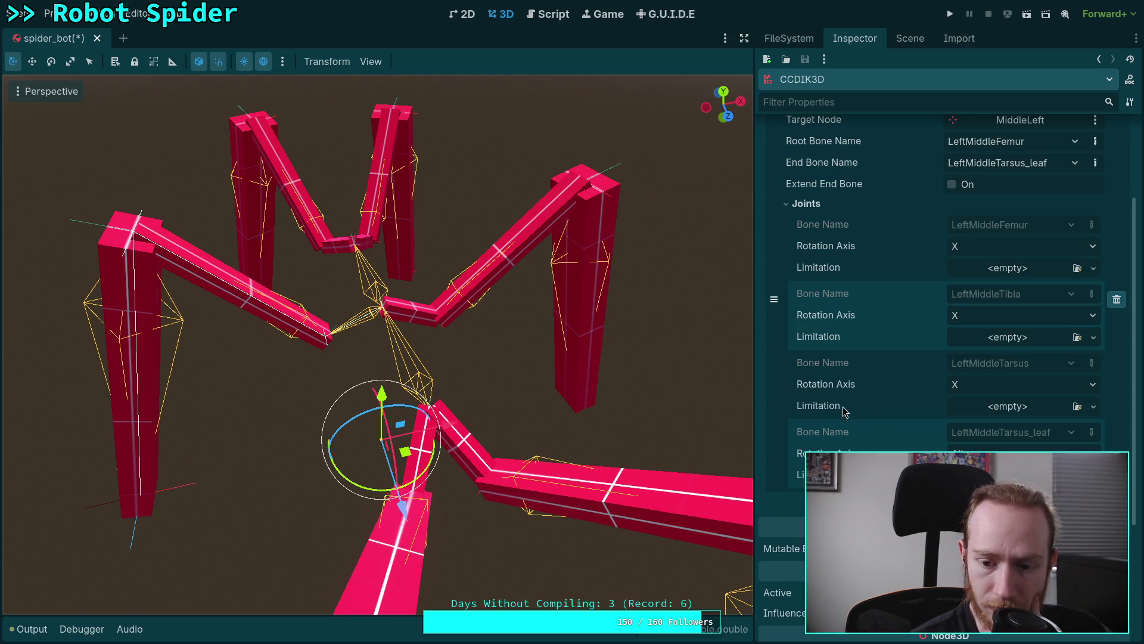
# Toggle the femur joint's rotation axis to Z, then back to X
pyautogui.scroll(5, 947, 358)
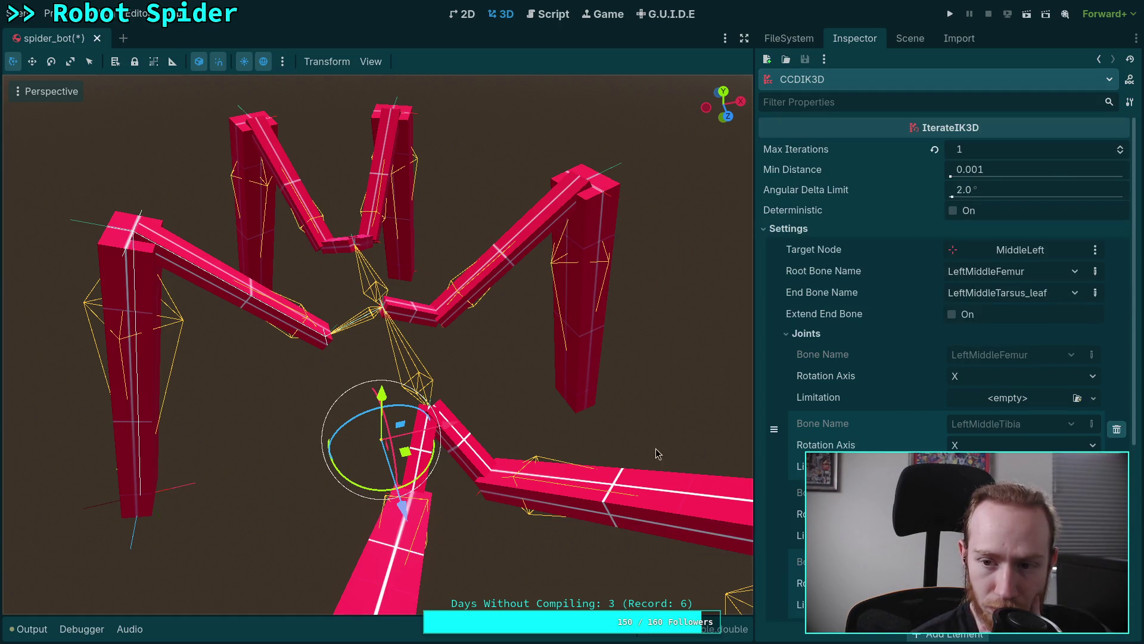
pyautogui.click(969, 383)
pyautogui.click(982, 431)
pyautogui.click(976, 379)
pyautogui.click(980, 398)
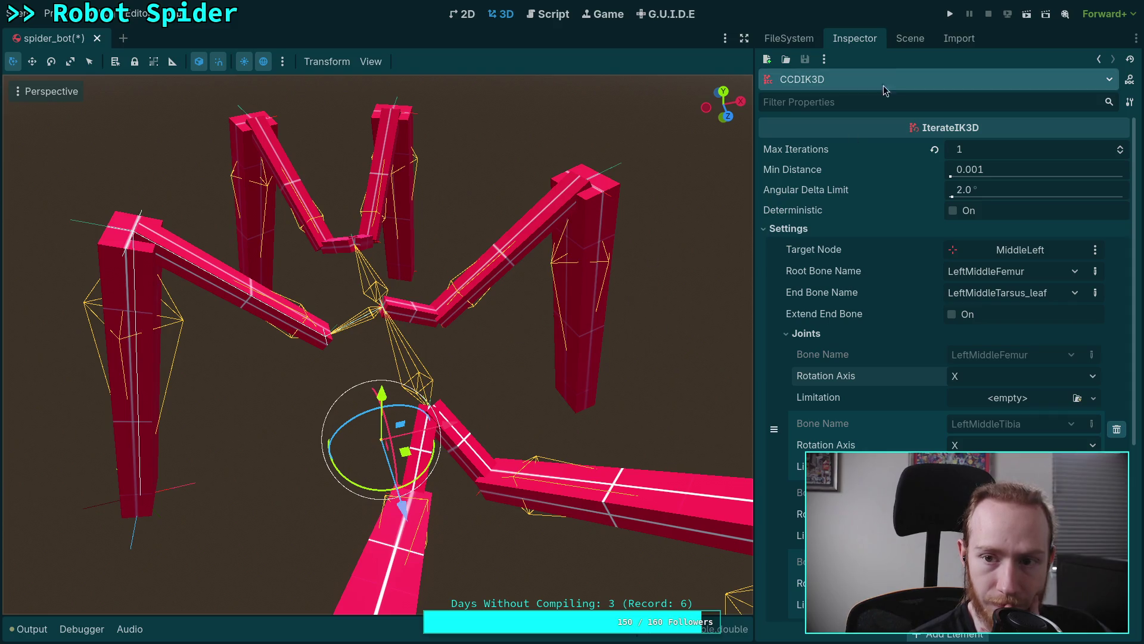
# Drag the MiddleLeft target further along Z, then reselect CCDIK3D in the Inspector
pyautogui.click(909, 38)
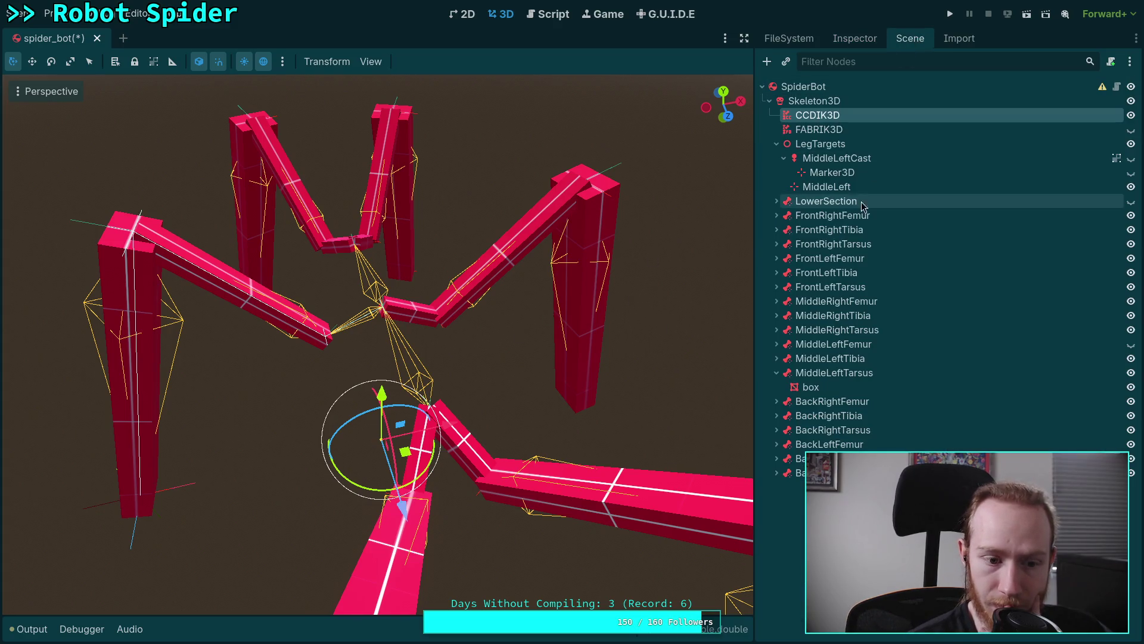
pyautogui.click(827, 186)
pyautogui.moveTo(127, 574); pyautogui.dragTo(138, 513)
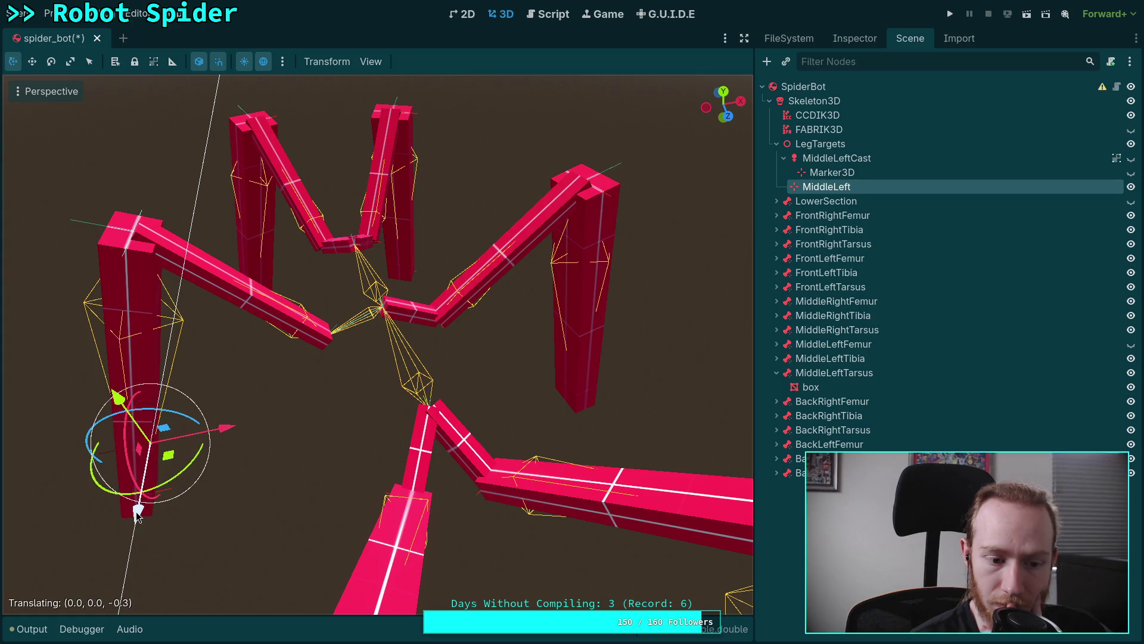
pyautogui.click(826, 116)
pyautogui.click(853, 38)
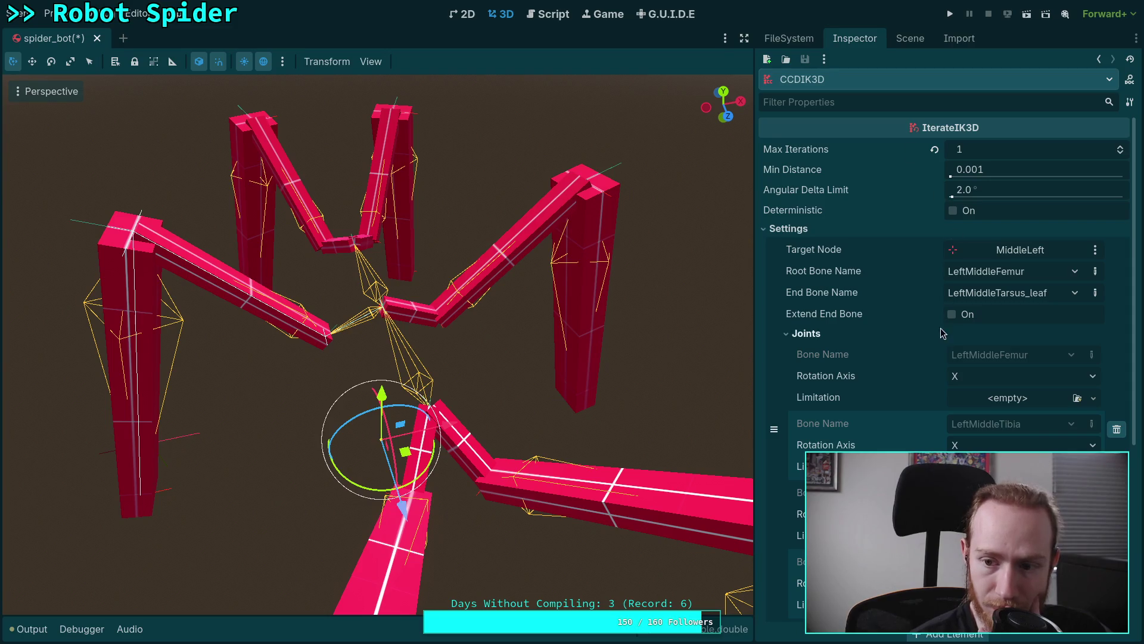
# Set the LeftMiddleFemur rotation axis to Z and check the resulting leg pose
pyautogui.click(981, 376)
pyautogui.click(980, 428)
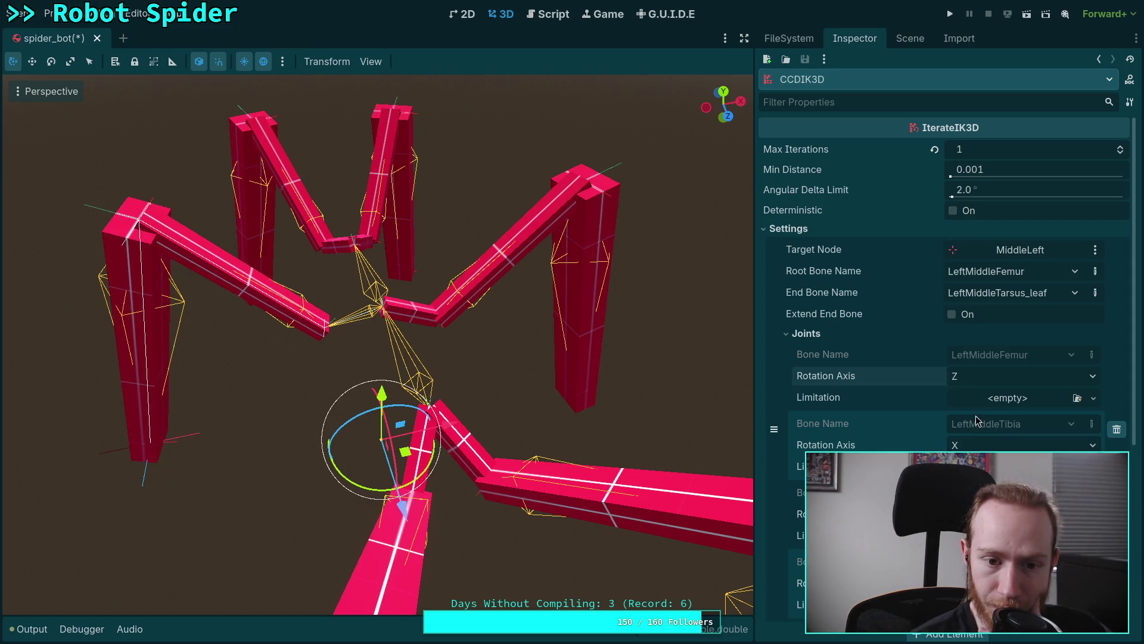
pyautogui.scroll(10, 442, 360)
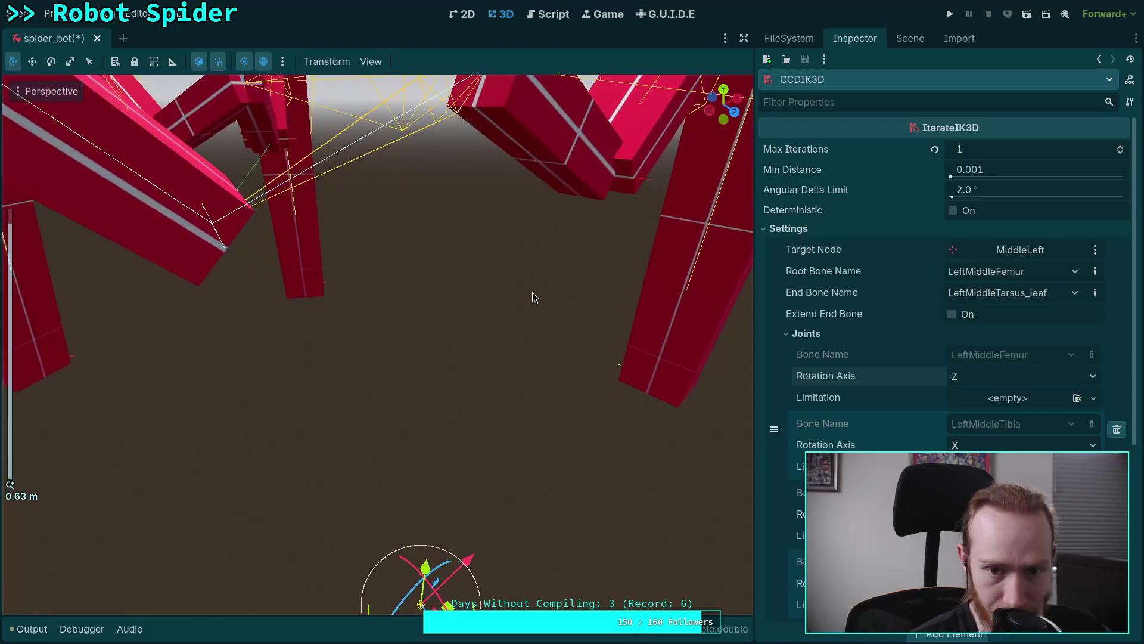
pyautogui.moveTo(481, 331); pyautogui.dragTo(507, 324, button='middle')
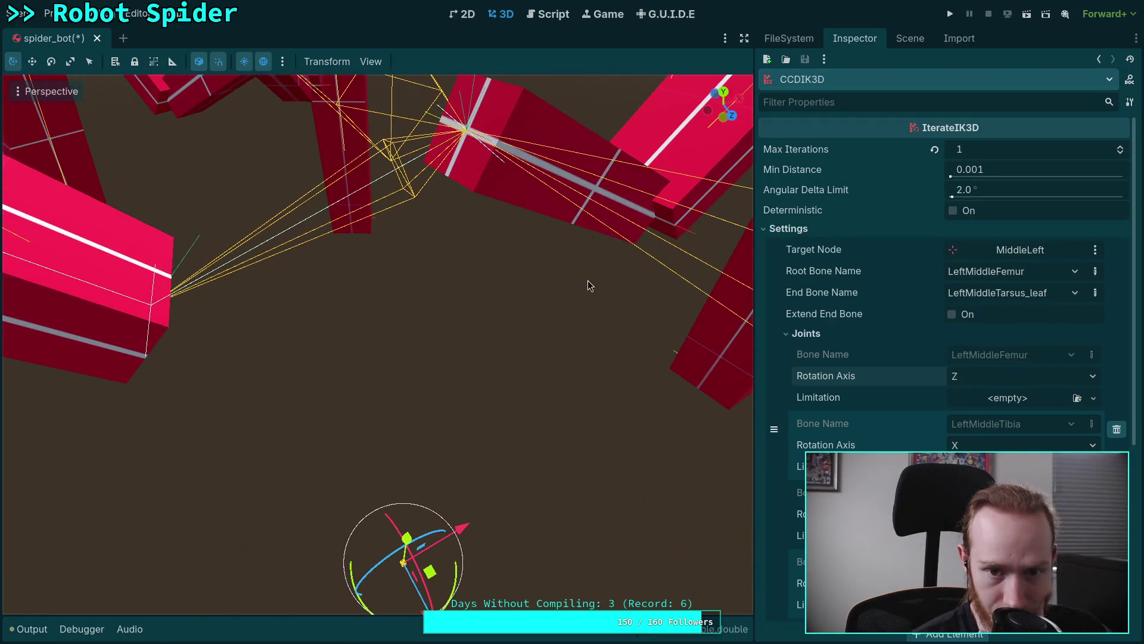
# Cycle the femur axis through X and Y before returning to Z
pyautogui.click(978, 377)
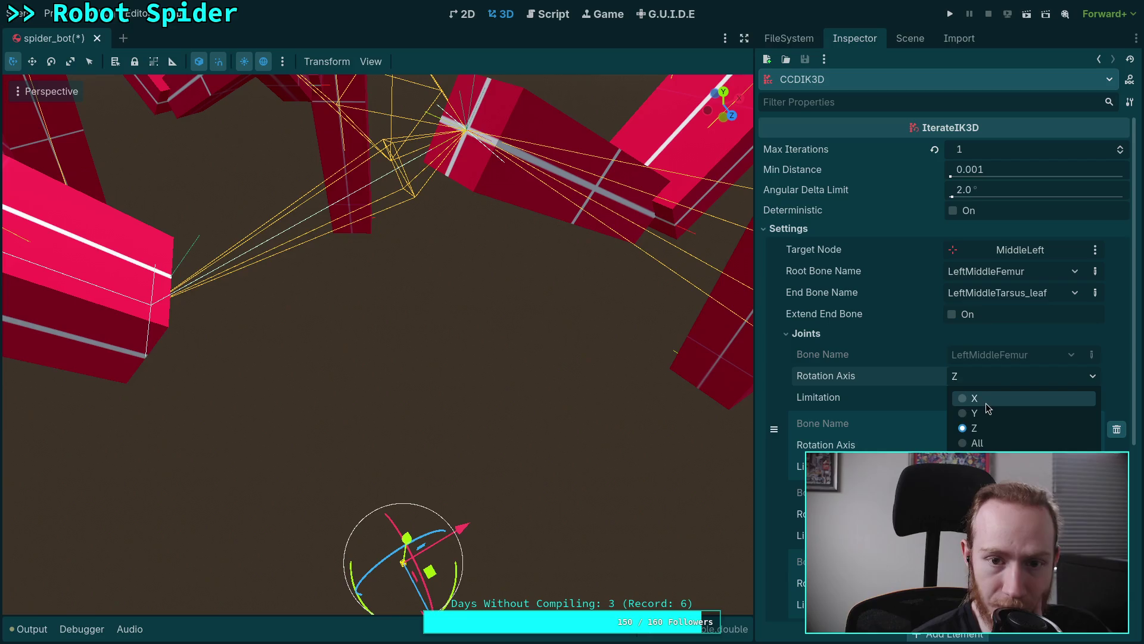
pyautogui.click(984, 397)
pyautogui.click(983, 376)
pyautogui.click(975, 413)
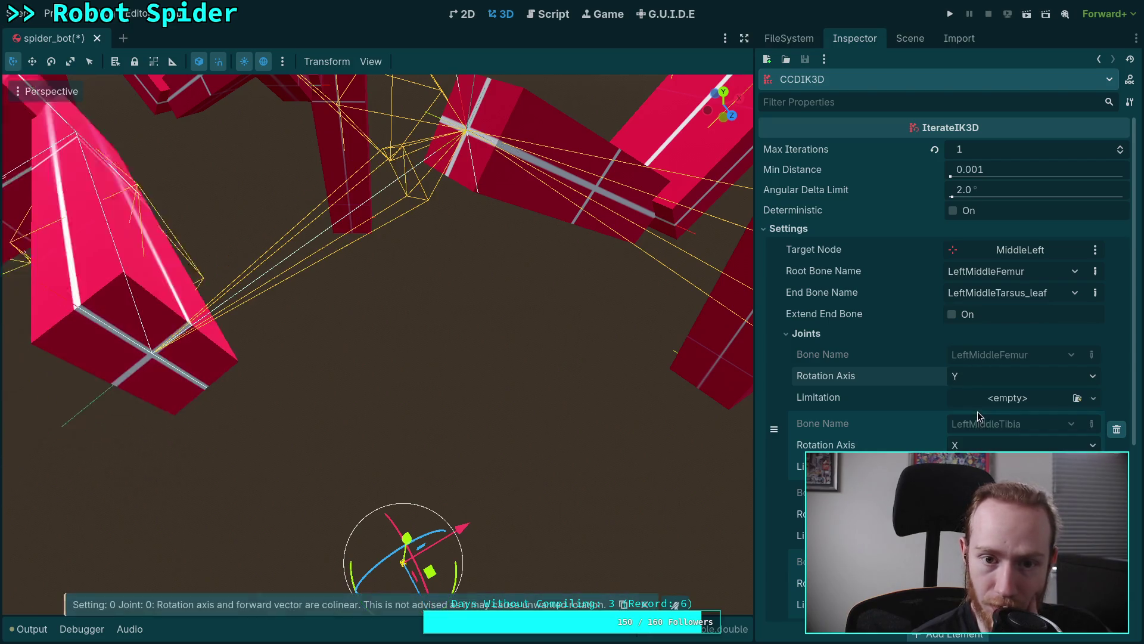
pyautogui.click(982, 377)
pyautogui.click(972, 429)
pyautogui.moveTo(602, 322)
pyautogui.mouseDown(button='middle')
pyautogui.moveTo(654, 315)
pyautogui.moveTo(653, 327)
pyautogui.mouseUp(button='middle')
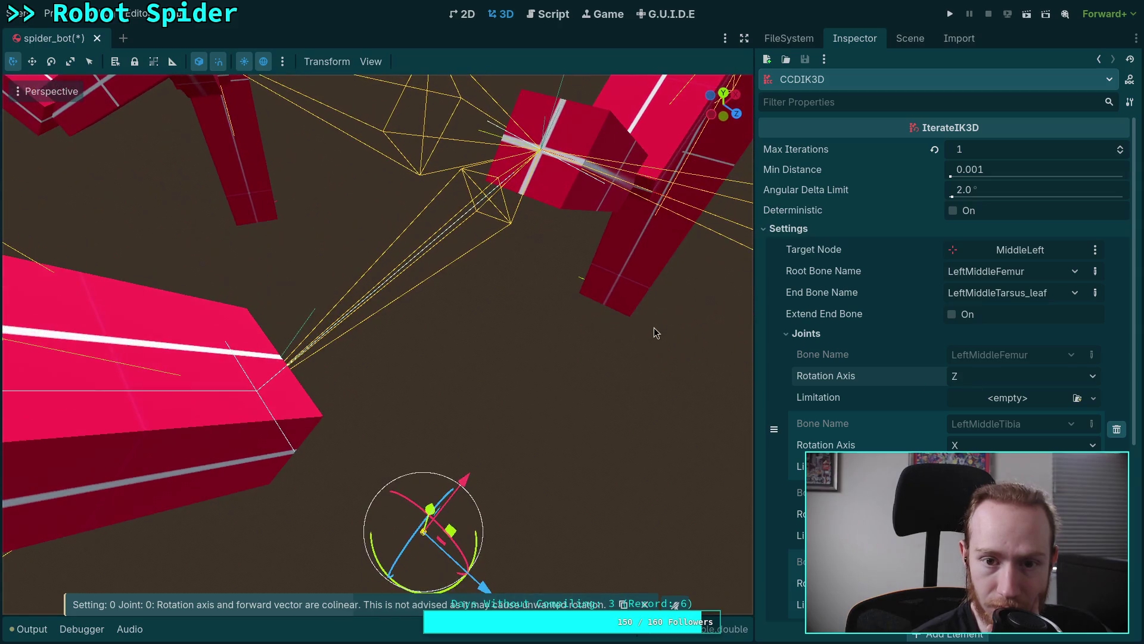
# Compare X once more, then leave the femur joint rotating around Z
pyautogui.click(978, 376)
pyautogui.click(973, 399)
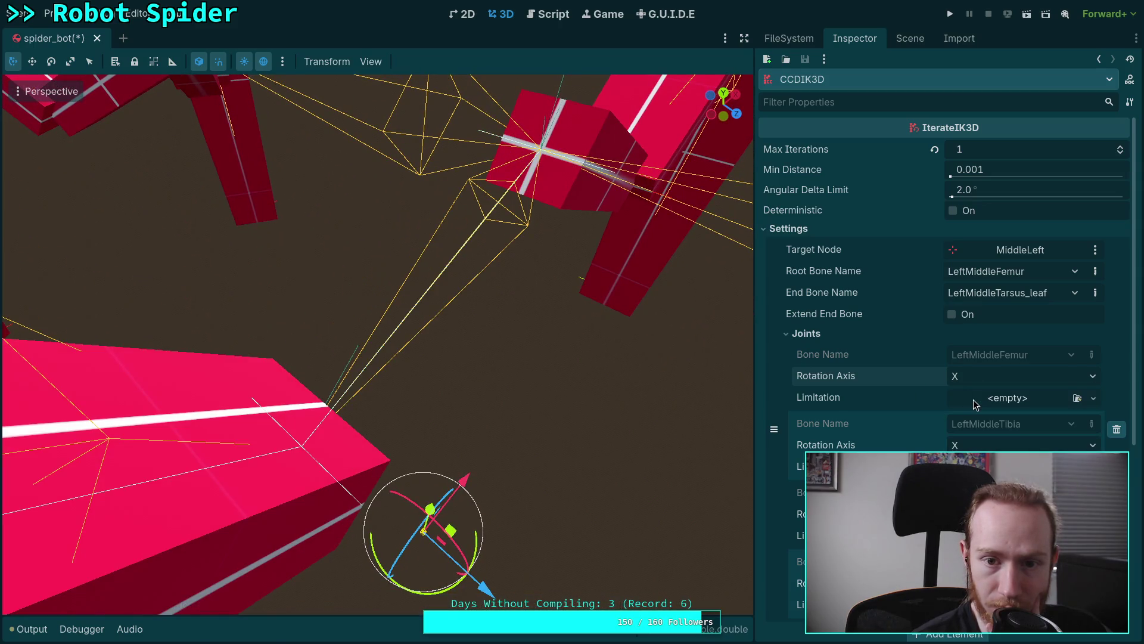
pyautogui.click(977, 376)
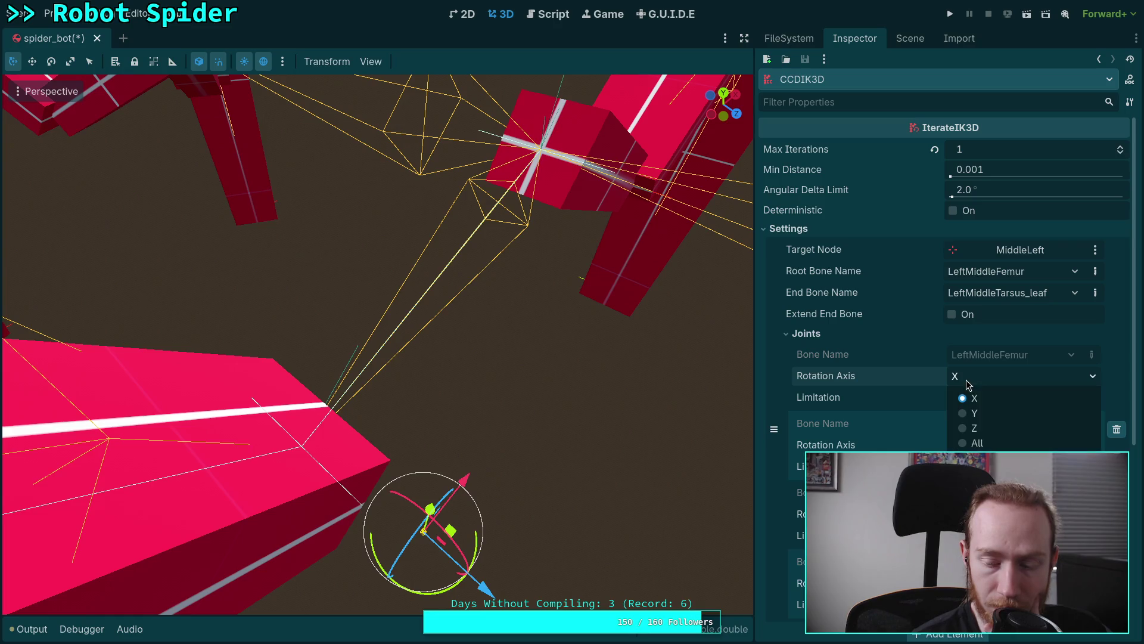
pyautogui.click(978, 428)
pyautogui.moveTo(605, 340)
pyautogui.mouseDown(button='middle')
pyautogui.moveTo(509, 320)
pyautogui.moveTo(642, 318)
pyautogui.moveTo(682, 330)
pyautogui.moveTo(532, 337)
pyautogui.moveTo(609, 314)
pyautogui.moveTo(643, 325)
pyautogui.moveTo(543, 274)
pyautogui.moveTo(569, 282)
pyautogui.moveTo(571, 253)
pyautogui.moveTo(610, 209)
pyautogui.moveTo(525, 309)
pyautogui.moveTo(522, 357)
pyautogui.moveTo(515, 329)
pyautogui.moveTo(456, 329)
pyautogui.moveTo(416, 352)
pyautogui.moveTo(433, 315)
pyautogui.moveTo(242, 336)
pyautogui.moveTo(320, 358)
pyautogui.mouseUp(button='middle')
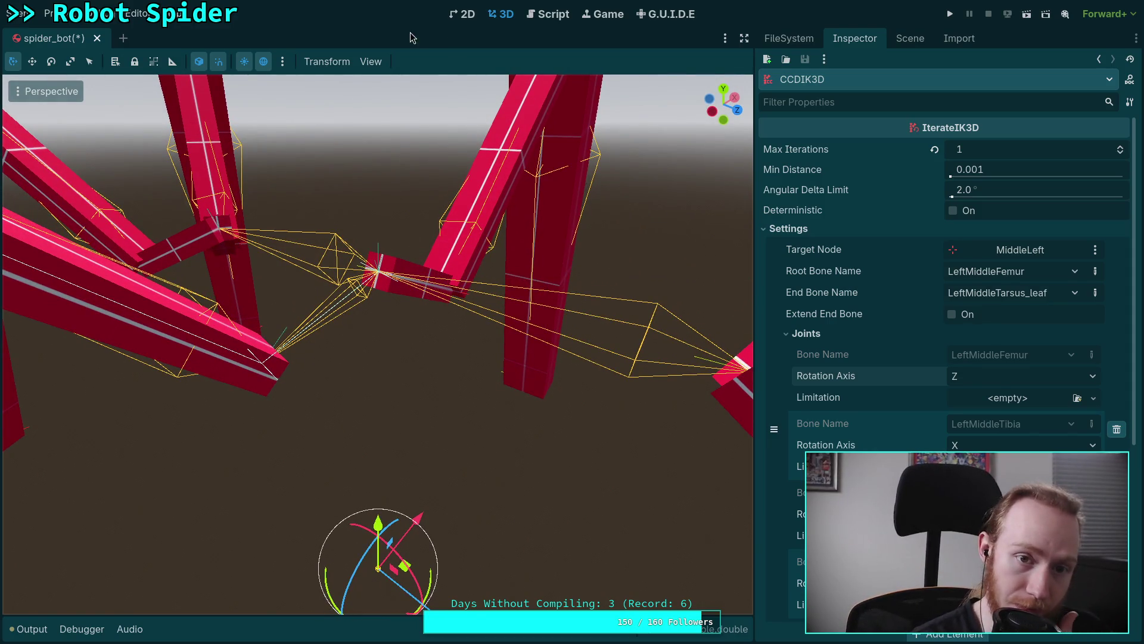
# Turn off the Skeleton3D gizmo and zoom the viewport onto the middle-left leg
pyautogui.click(370, 61)
pyautogui.moveTo(552, 179)
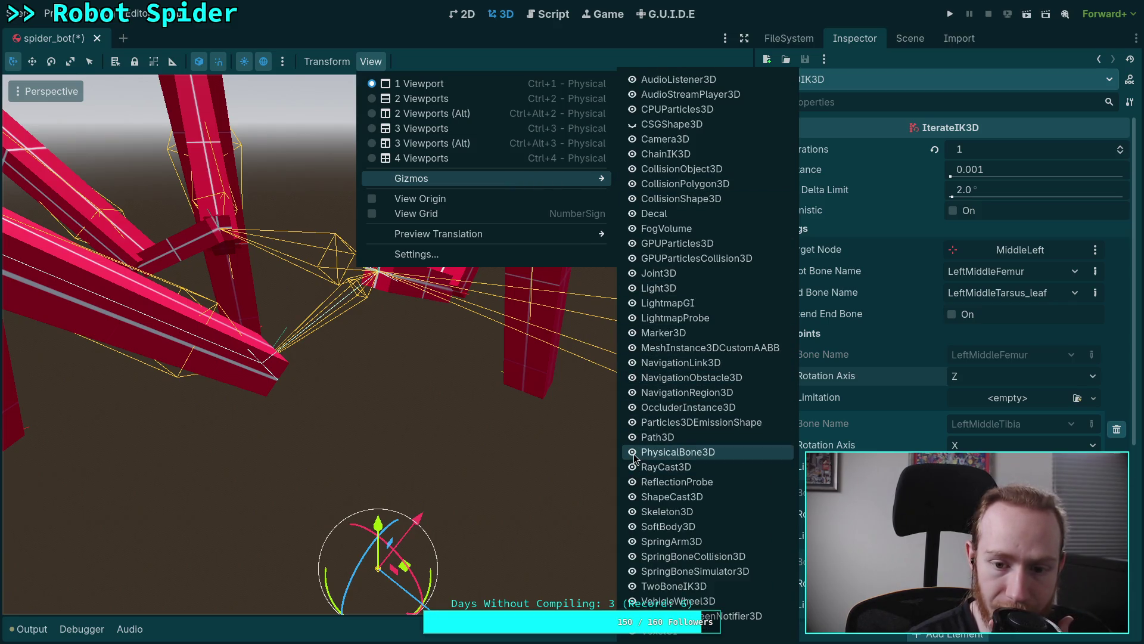
pyautogui.click(634, 511)
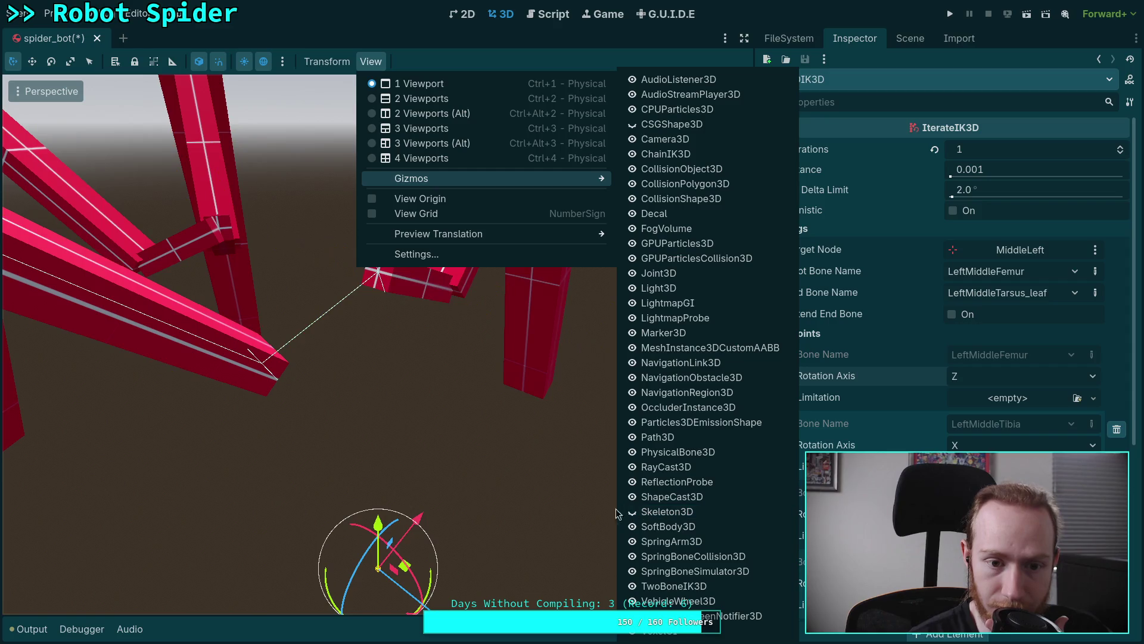
pyautogui.click(274, 30)
pyautogui.moveTo(357, 339)
pyautogui.mouseDown(button='middle')
pyautogui.moveTo(373, 357)
pyautogui.moveTo(337, 368)
pyautogui.moveTo(349, 415)
pyautogui.moveTo(373, 410)
pyautogui.mouseUp(button='middle')
pyautogui.scroll(-2, 338, 369)
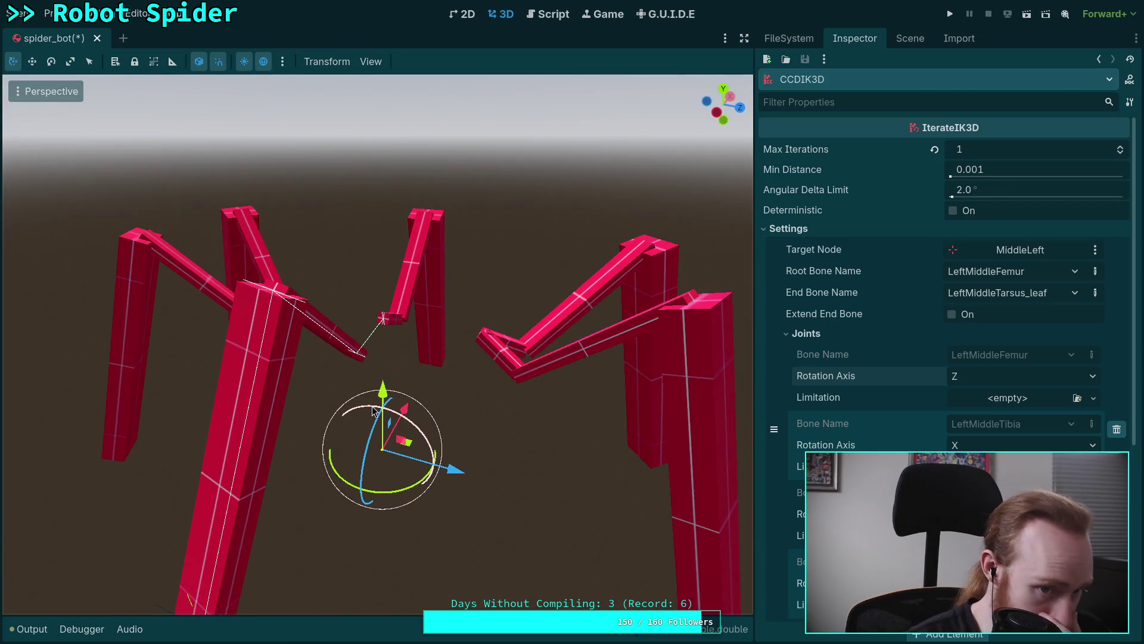
pyautogui.scroll(10, 362, 377)
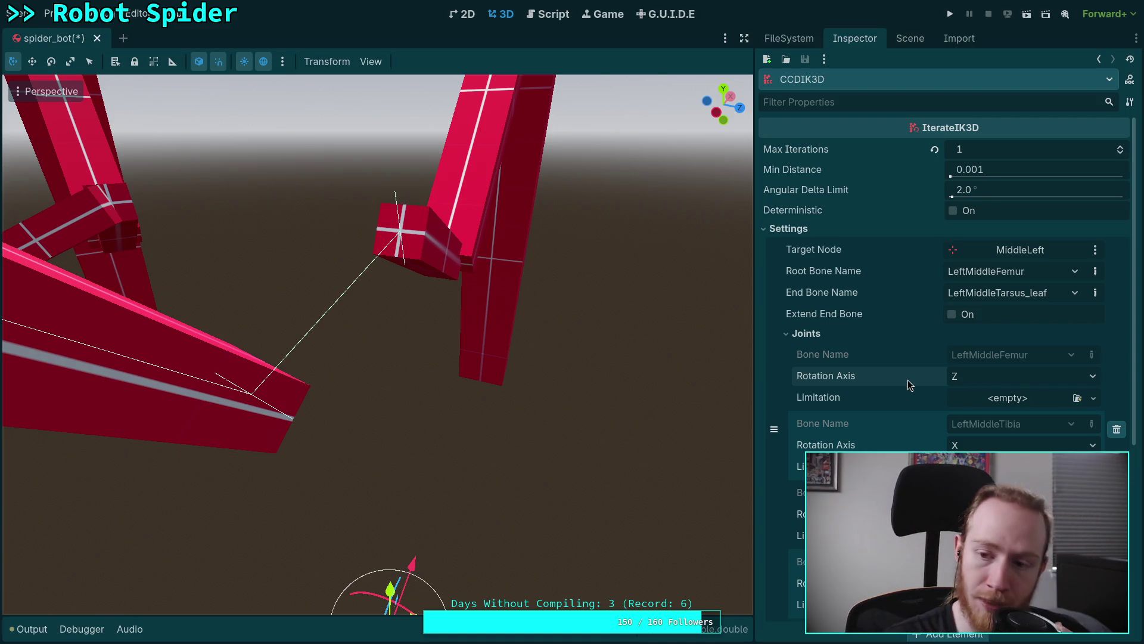
pyautogui.moveTo(892, 406)
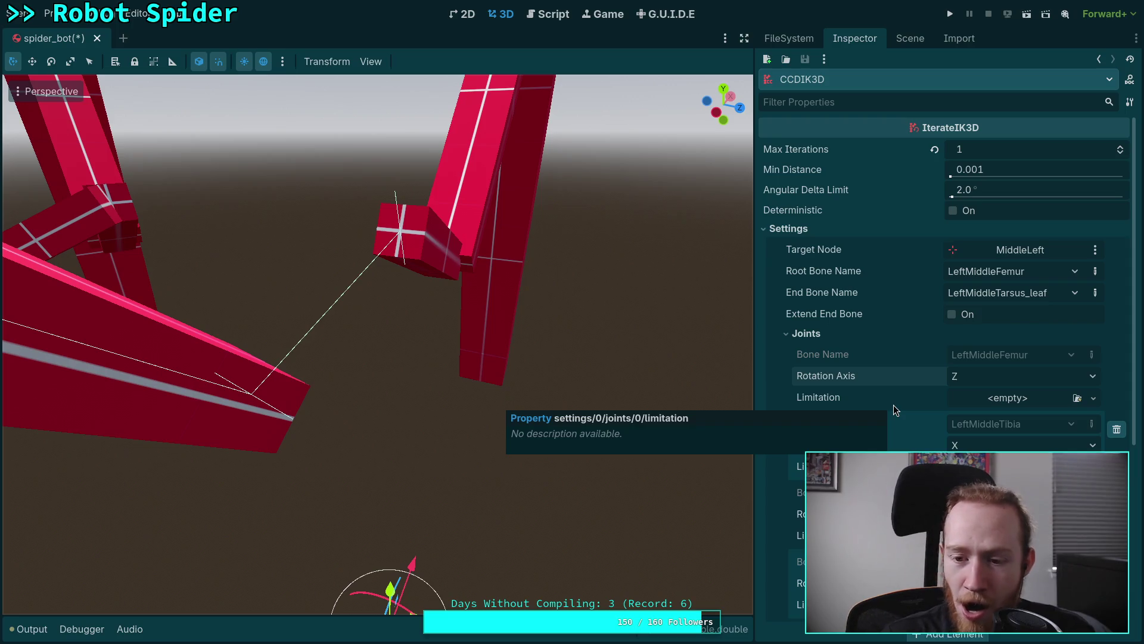
# Add a JointLimitationCone3D to the femur joint, test the angle, and leave it at 90°
pyautogui.click(997, 403)
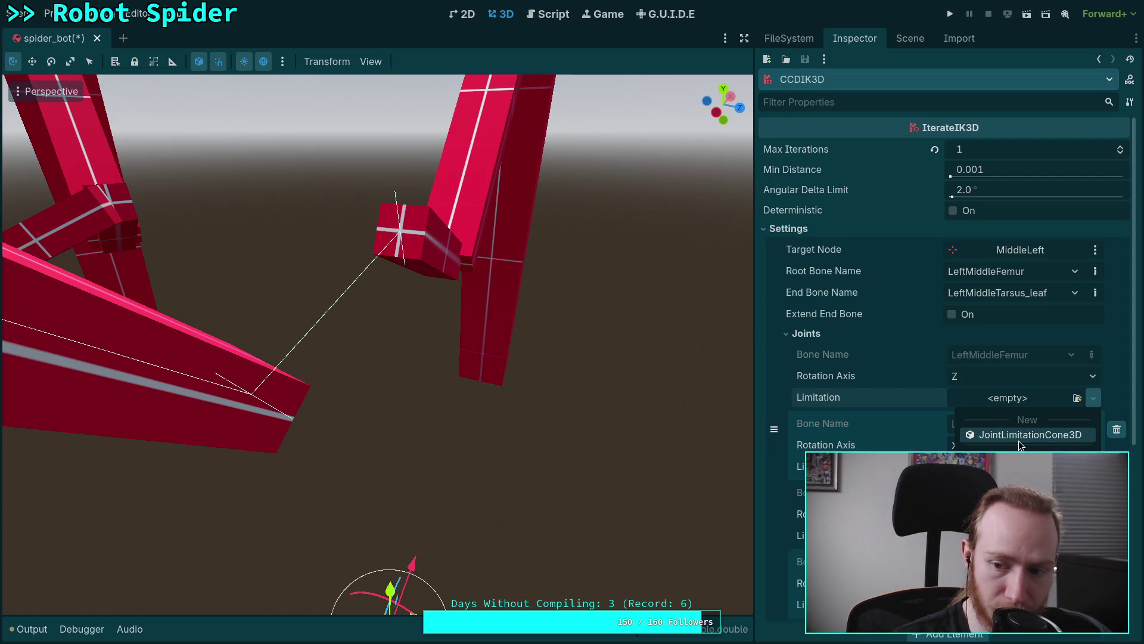
pyautogui.click(1019, 440)
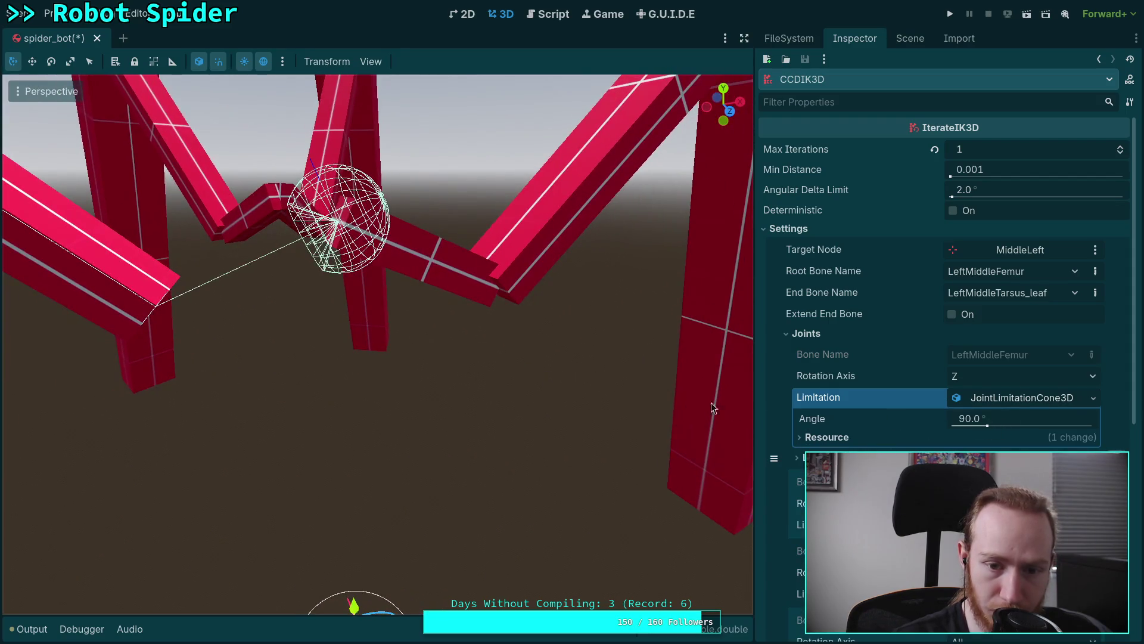
pyautogui.moveTo(989, 425)
pyautogui.mouseDown()
pyautogui.moveTo(958, 425)
pyautogui.moveTo(1058, 427)
pyautogui.moveTo(977, 437)
pyautogui.mouseUp()
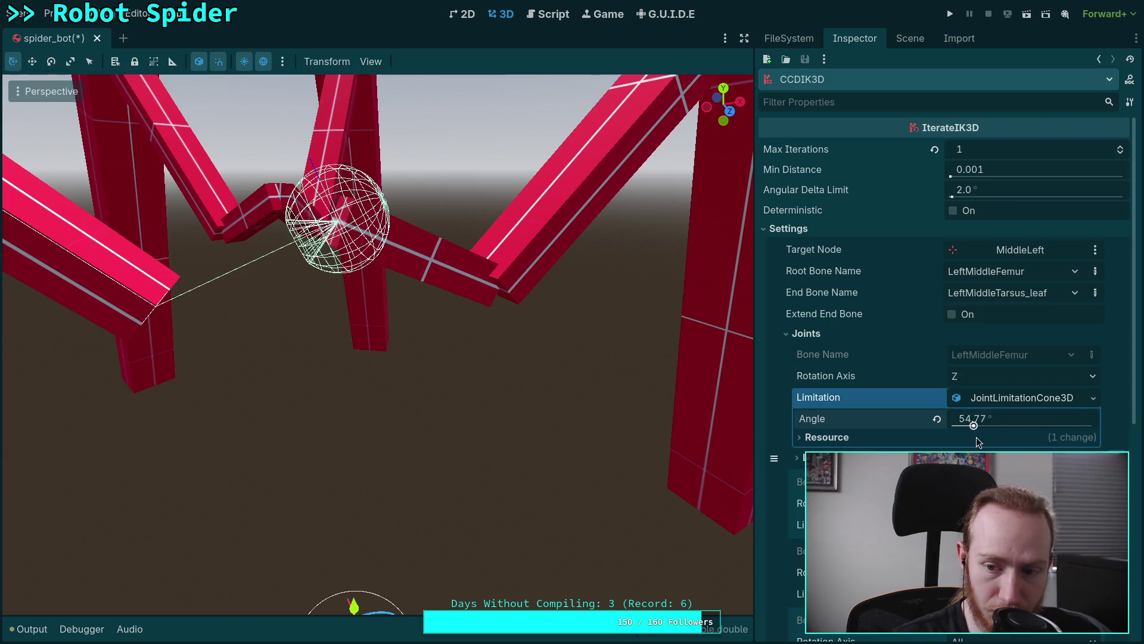
pyautogui.click(937, 419)
# Check the limitation's resource and copy/paste options, then open the Skeleton3D class reference
pyautogui.click(1089, 400)
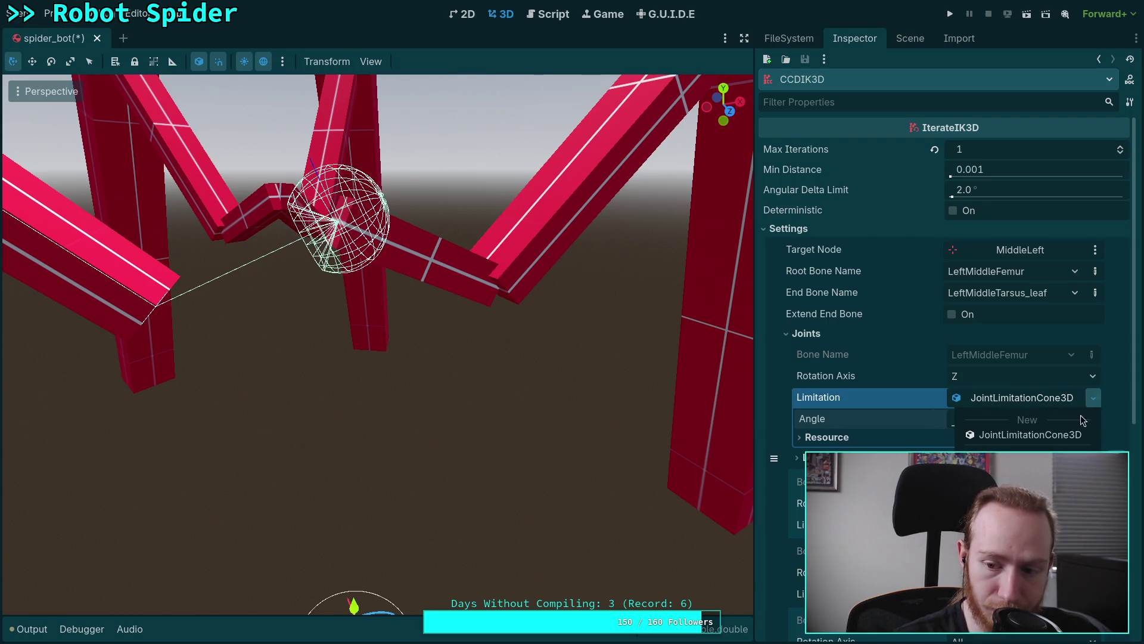
pyautogui.click(908, 398)
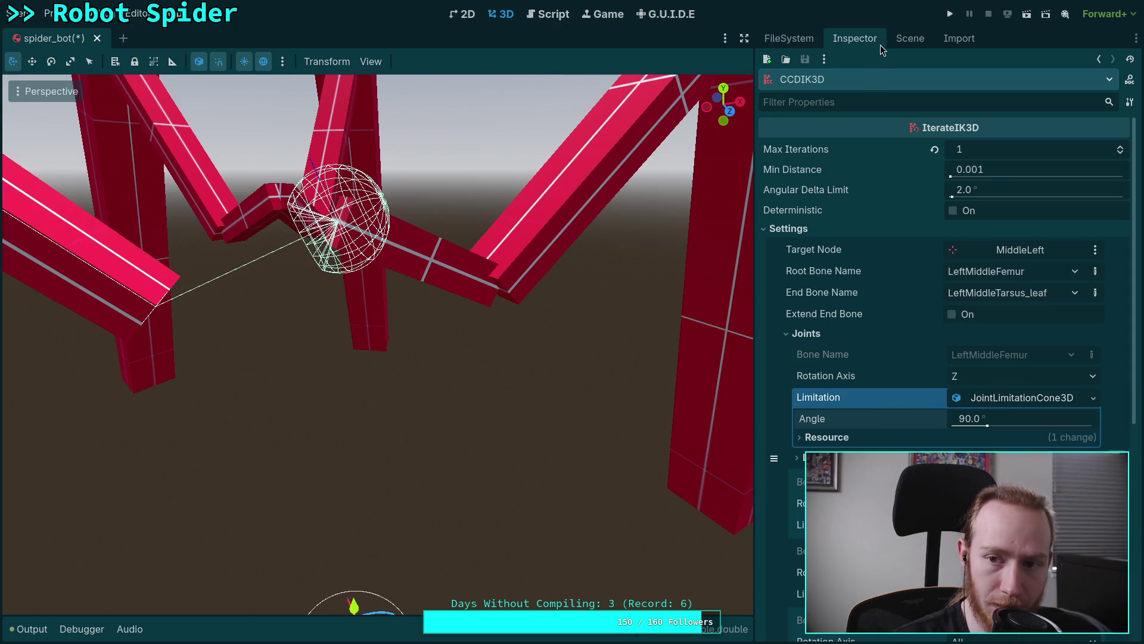
pyautogui.click(894, 405)
pyautogui.rightClick(894, 409)
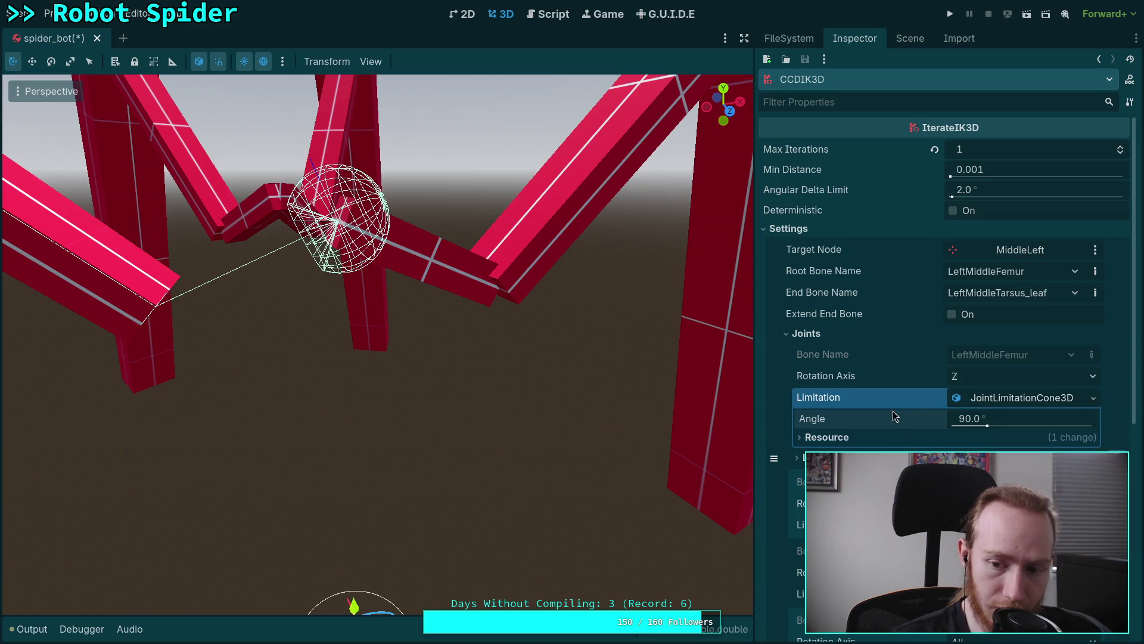
pyautogui.rightClick(838, 403)
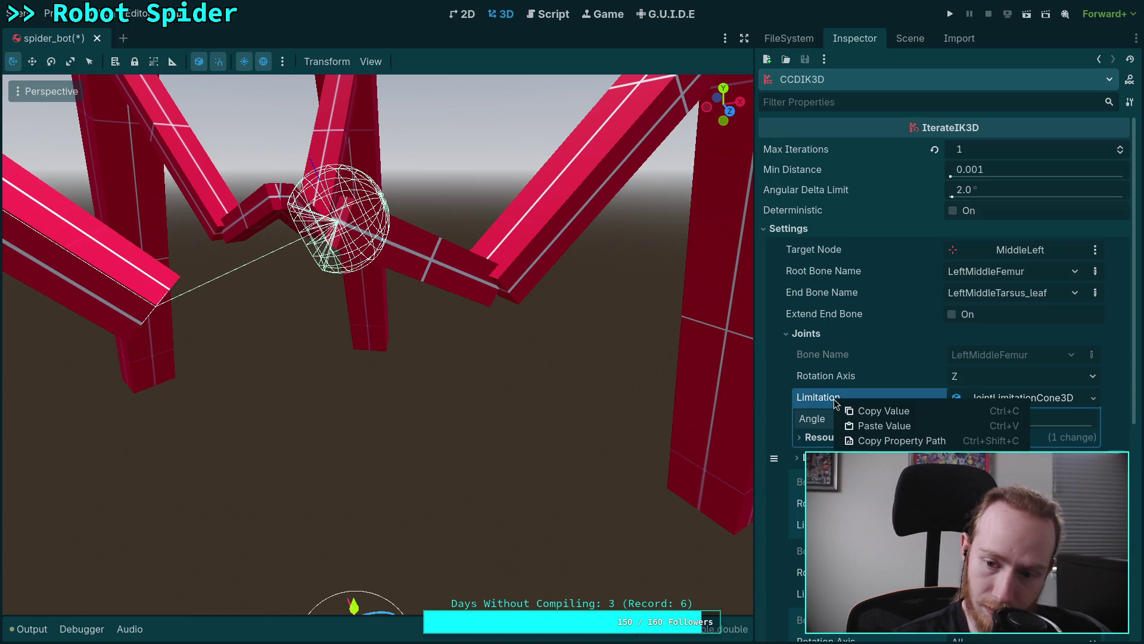
pyautogui.click(947, 274)
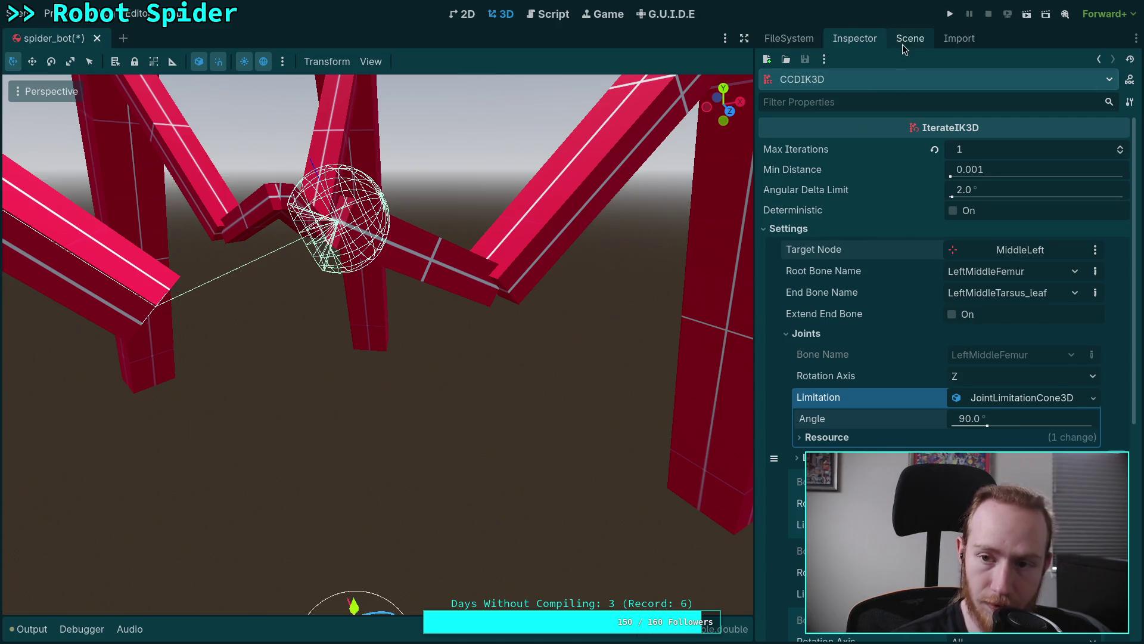
pyautogui.click(905, 39)
pyautogui.click(546, 14)
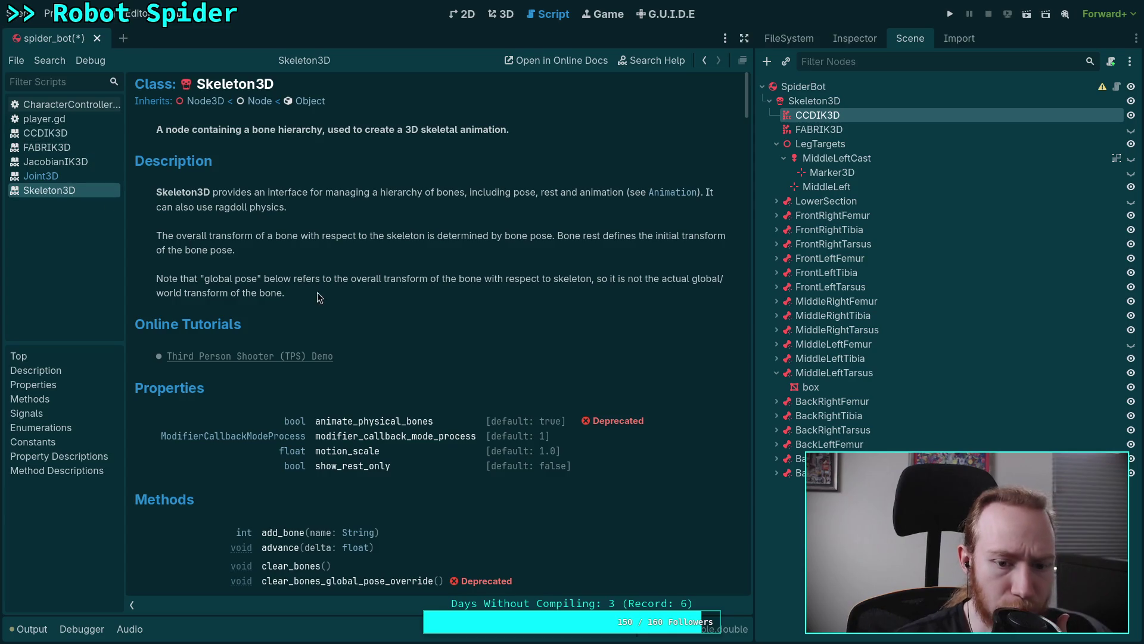
# Browse the JacobianIK3D, IterateIK3D, JointLimitation3D and JointLimitationCone3D docs, ending on ChainIK3D
pyautogui.click(87, 161)
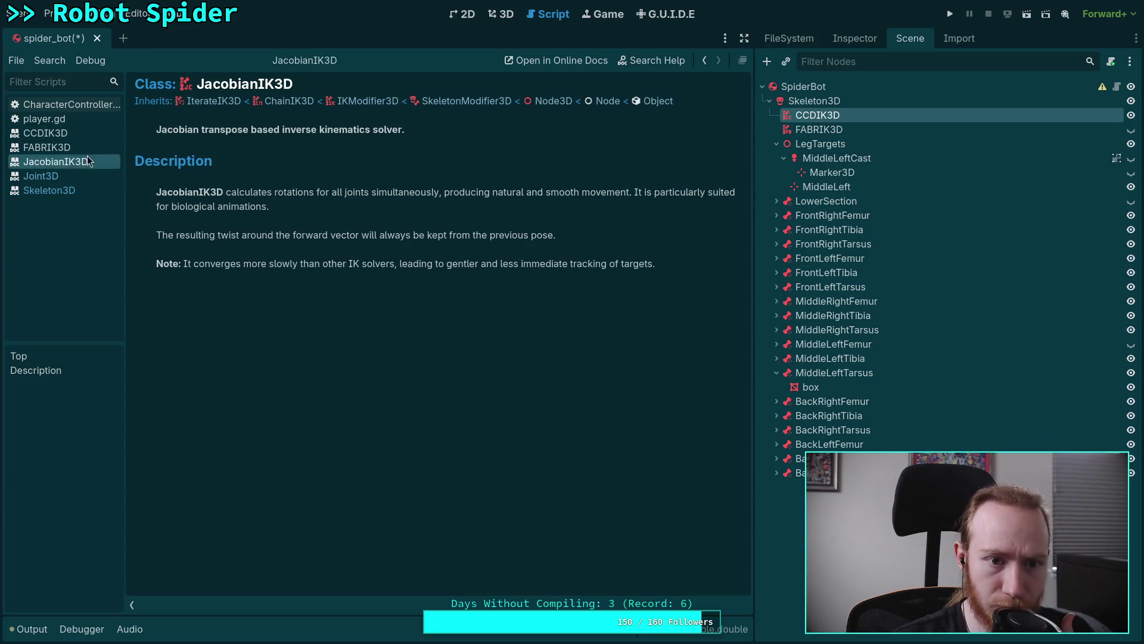
pyautogui.click(206, 101)
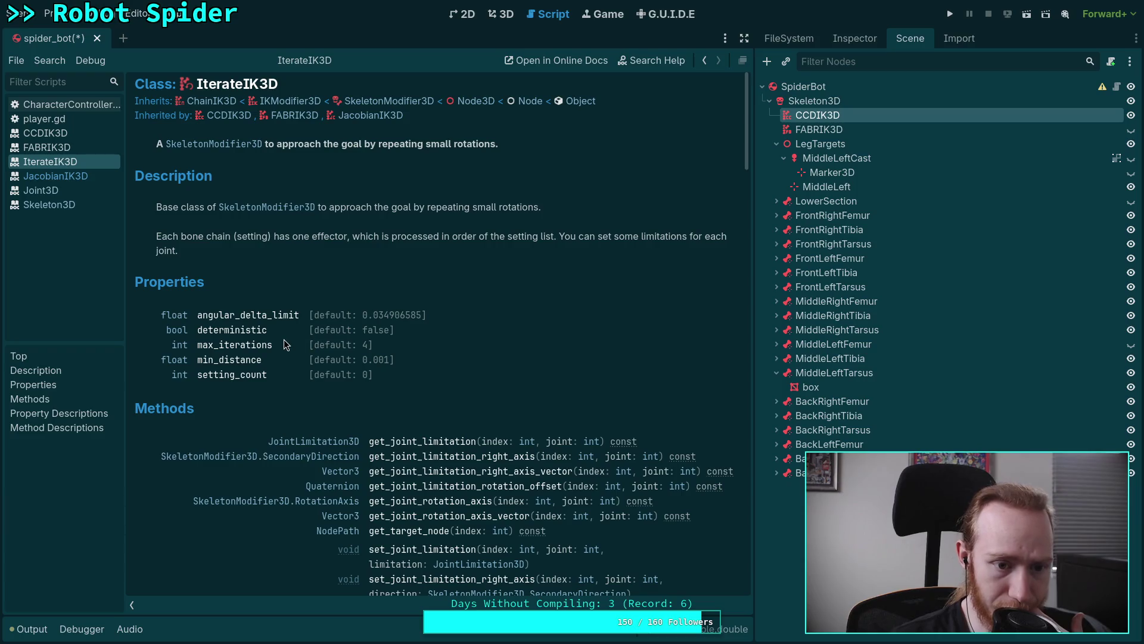
pyautogui.scroll(-5, 283, 343)
pyautogui.click(320, 319)
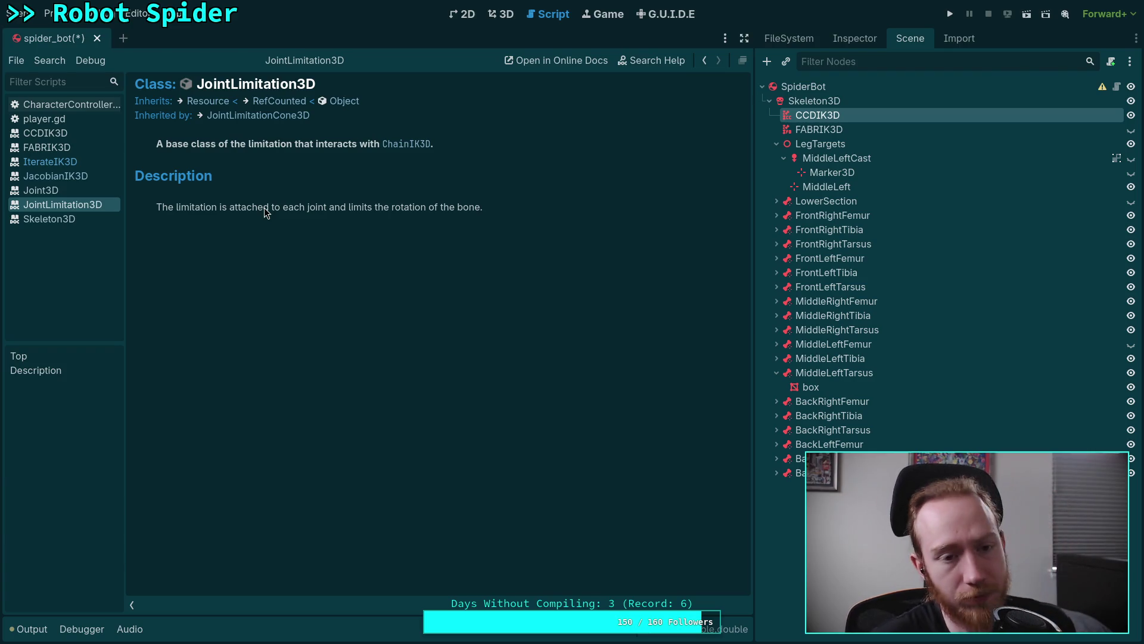
pyautogui.click(276, 118)
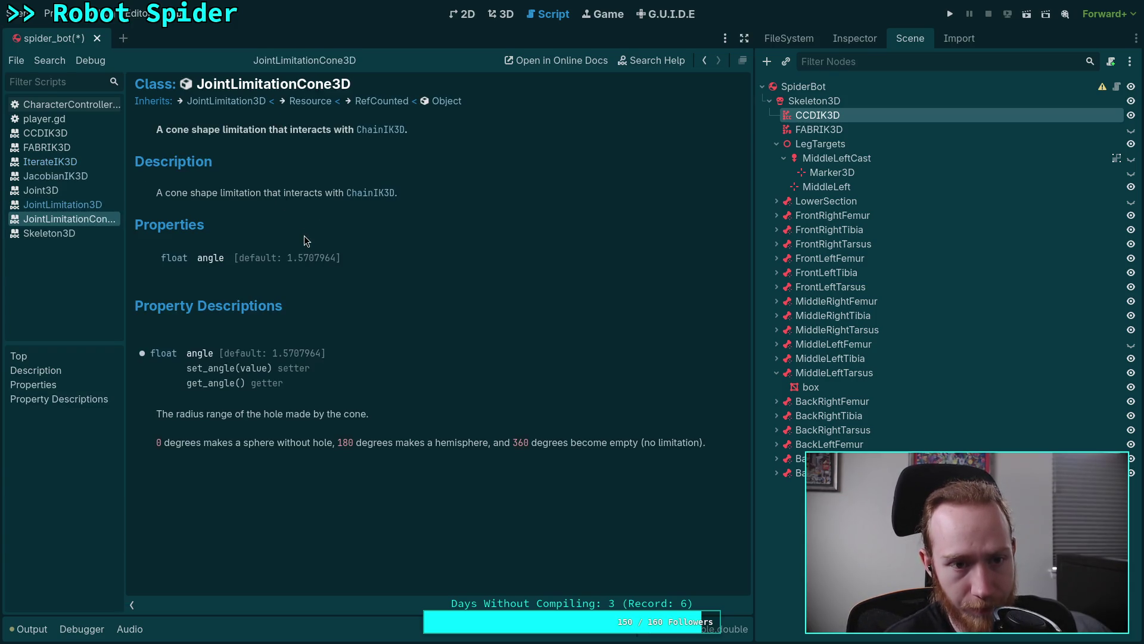
pyautogui.click(380, 129)
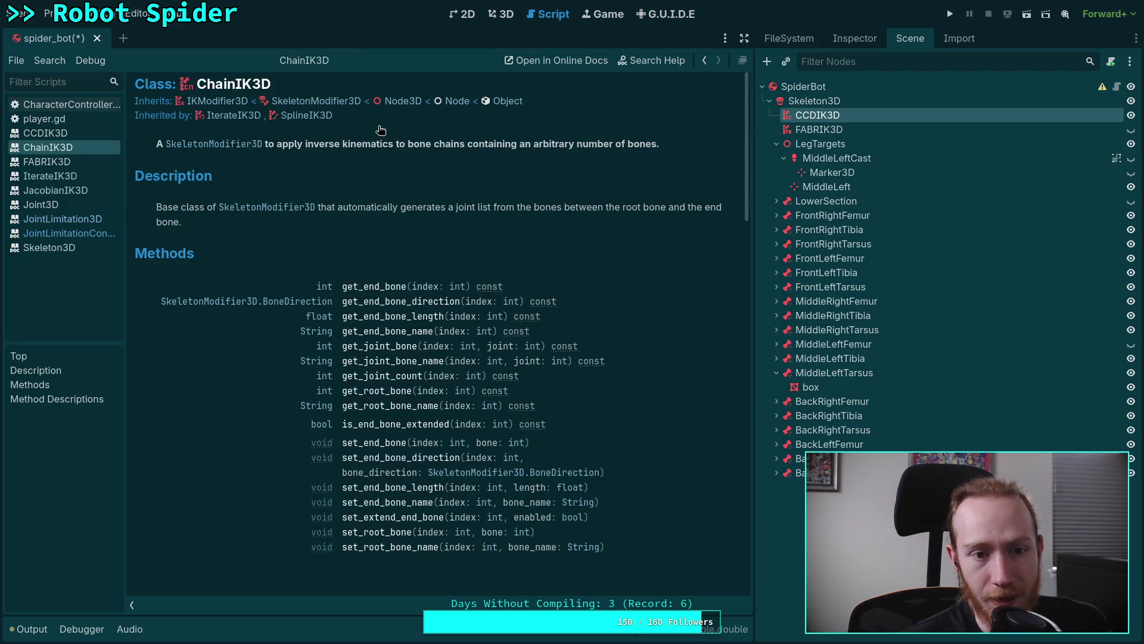
# Scroll through ChainIK3D's description and method list, then back up to the class header
pyautogui.scroll(-4, 491, 300)
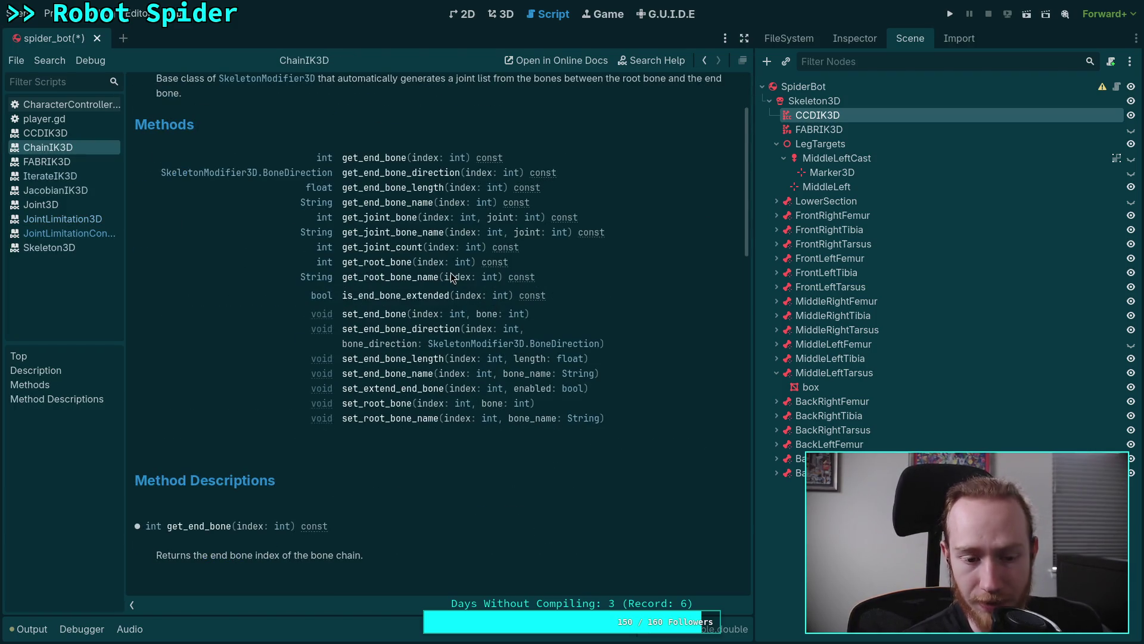
pyautogui.scroll(-14, 450, 273)
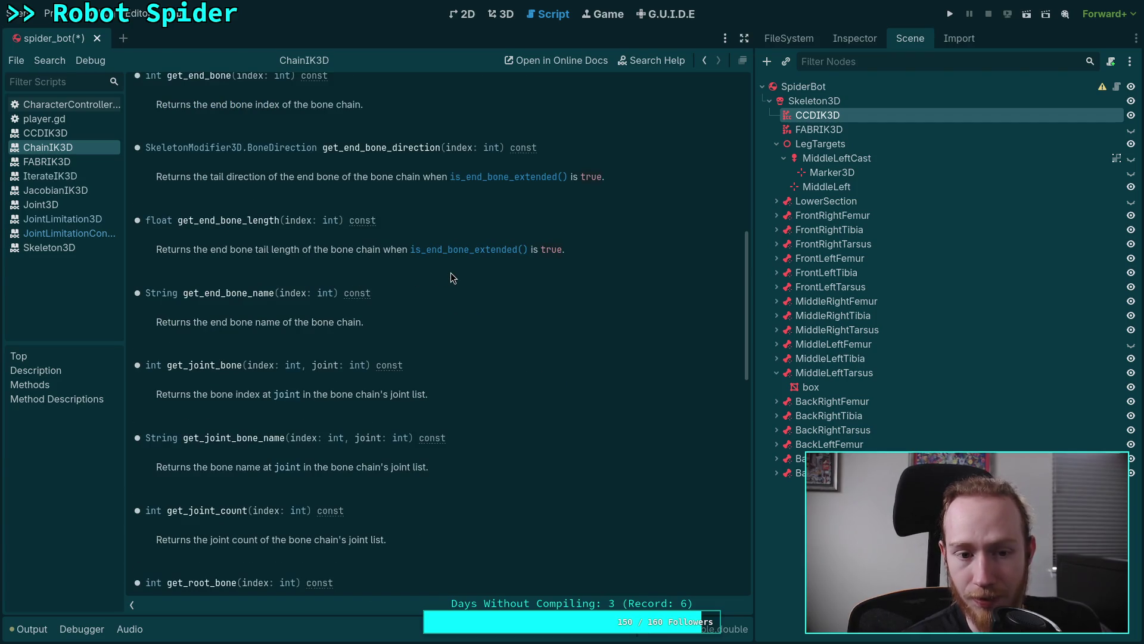
pyautogui.scroll(6, 451, 273)
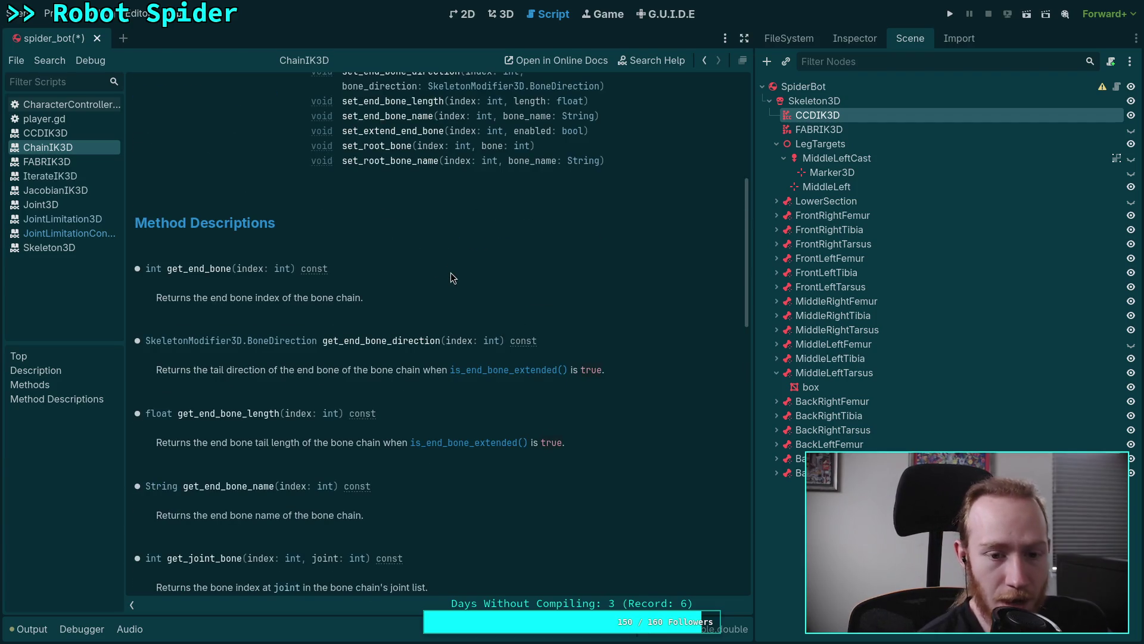
pyautogui.scroll(12, 451, 273)
pyautogui.scroll(-16, 450, 273)
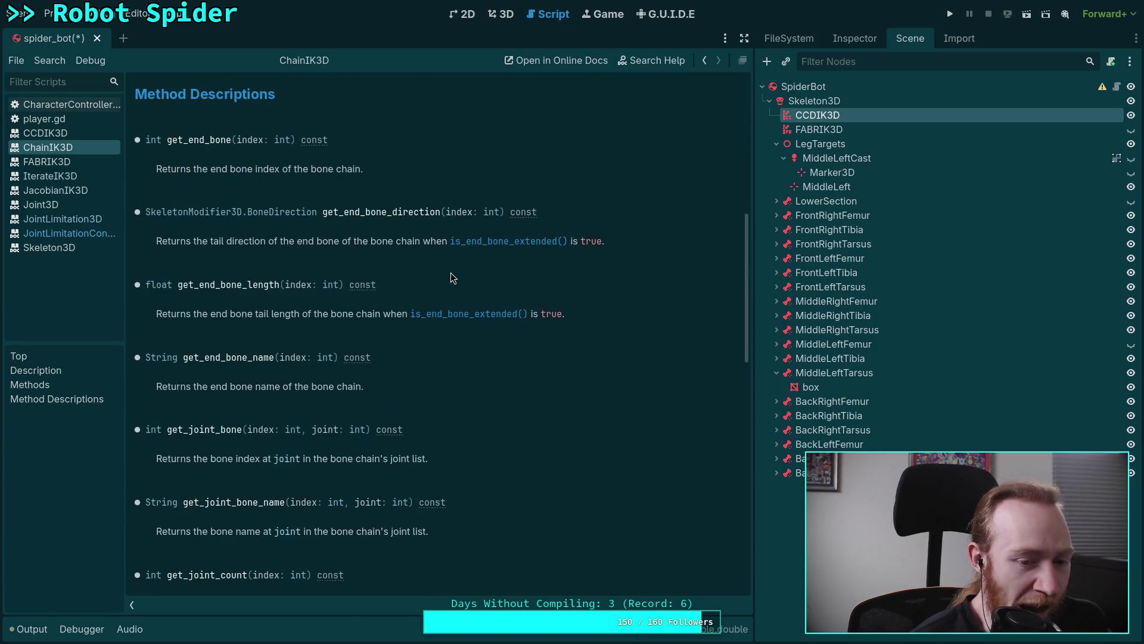
pyautogui.scroll(-10, 450, 273)
pyautogui.scroll(-10, 451, 273)
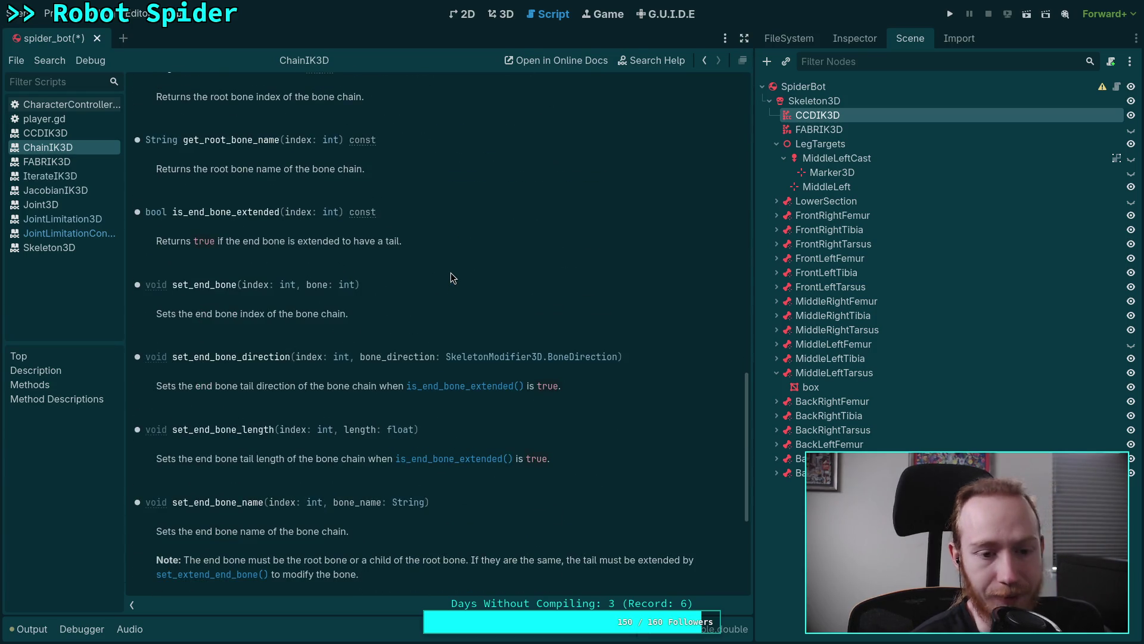
pyautogui.scroll(-4, 450, 273)
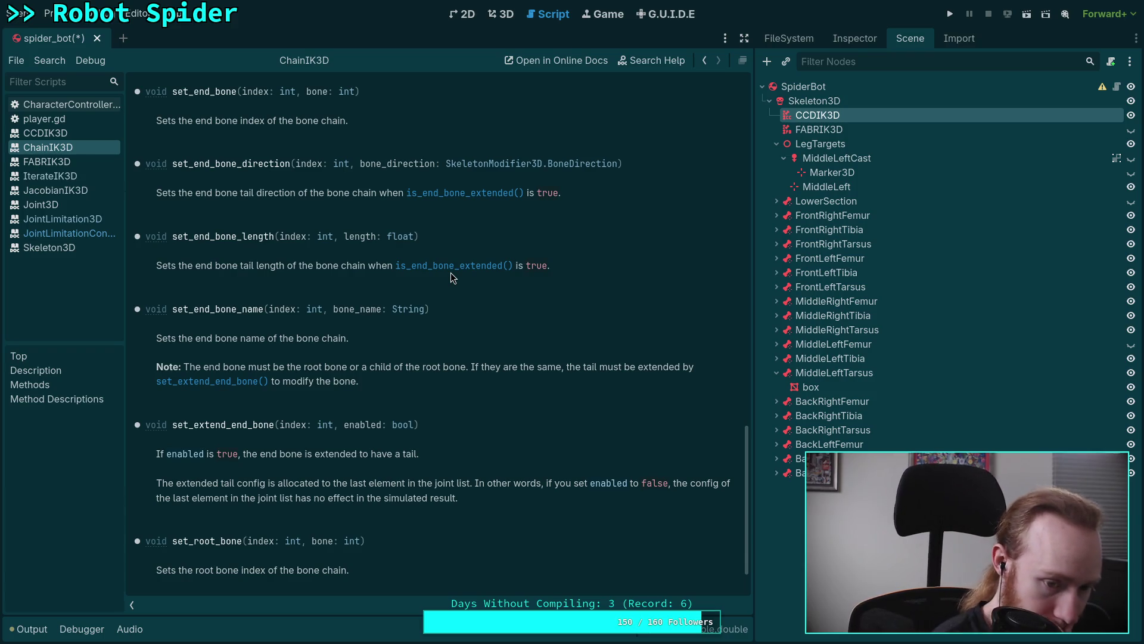
pyautogui.scroll(-2, 450, 273)
pyautogui.scroll(20, 451, 276)
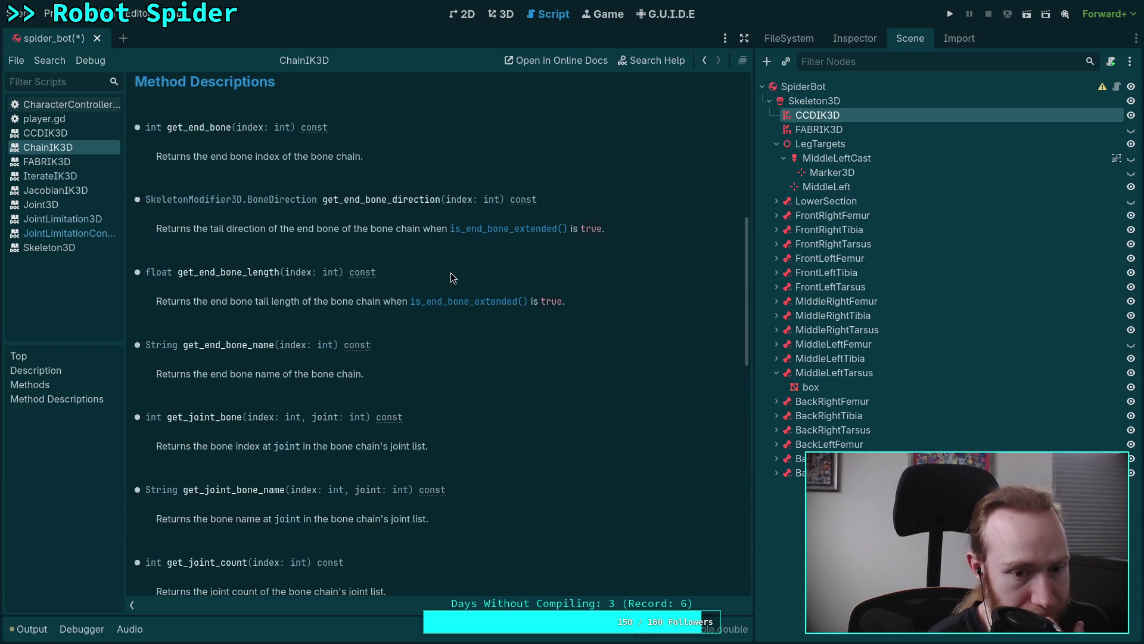
pyautogui.scroll(-6, 451, 273)
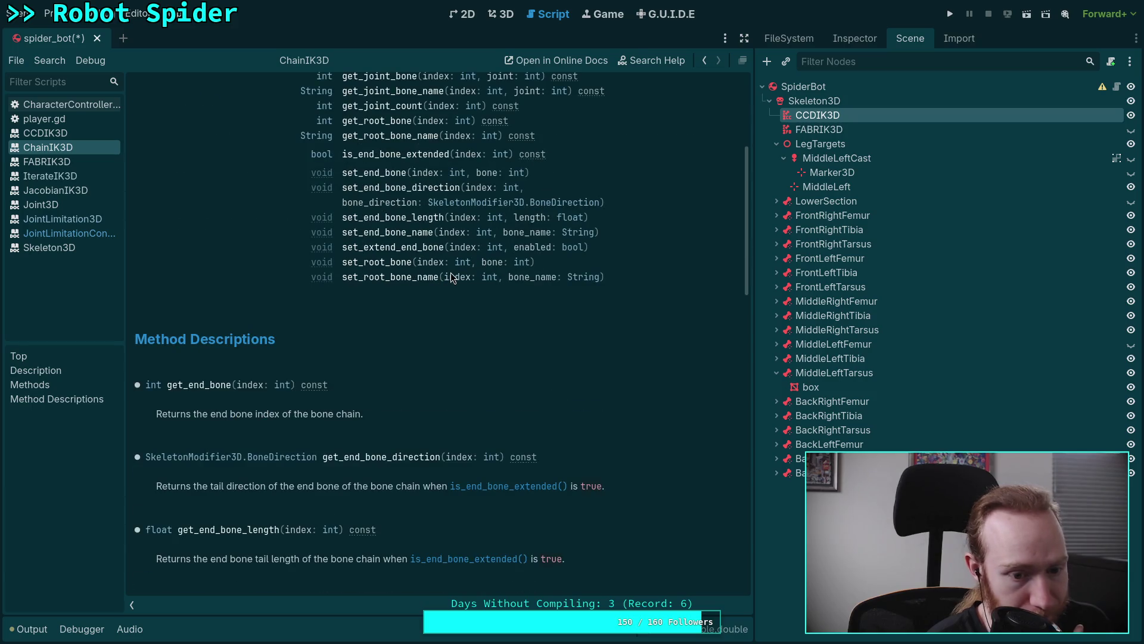
pyautogui.scroll(-4, 451, 276)
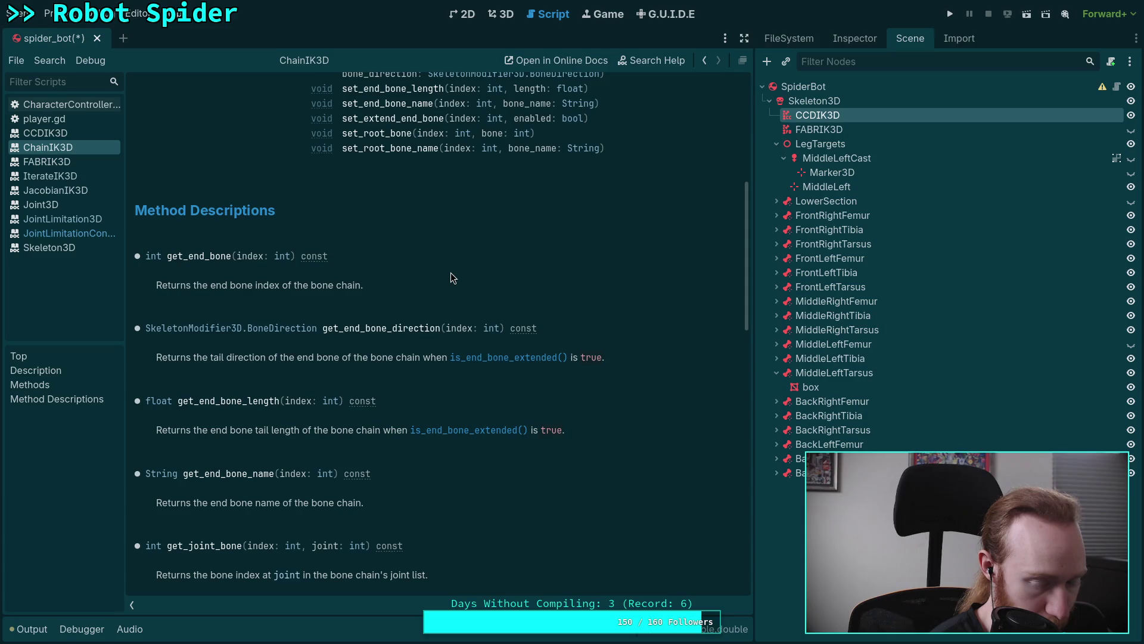
pyautogui.scroll(6, 450, 273)
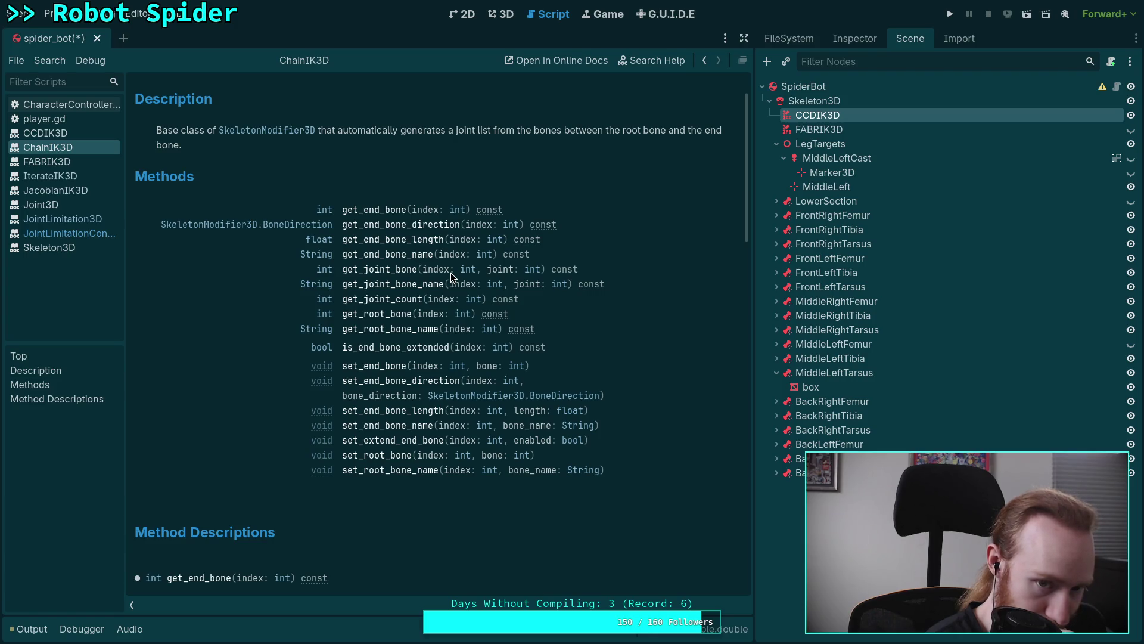
pyautogui.scroll(3, 451, 273)
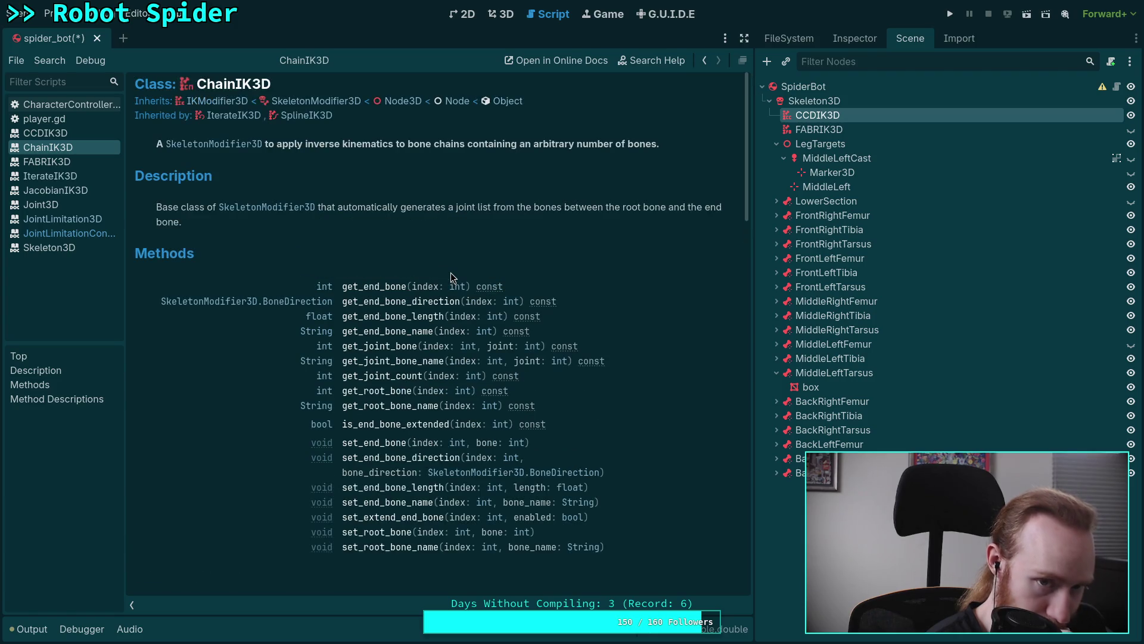
# Read through the IterateIK3D class reference, then close its docs page
pyautogui.click(230, 118)
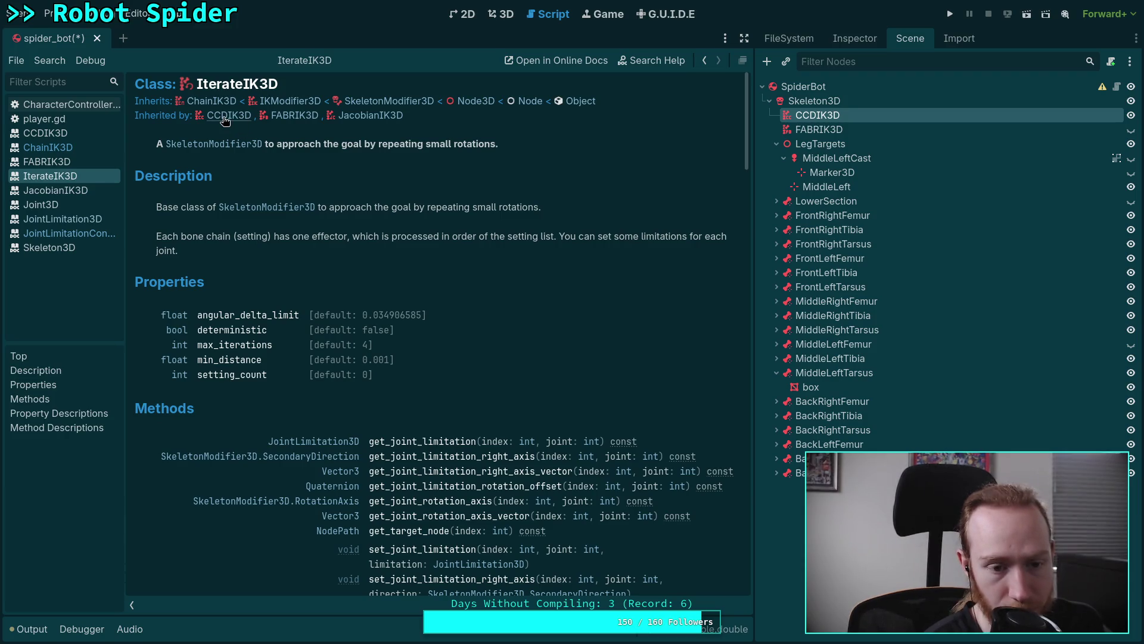
pyautogui.scroll(-15, 249, 229)
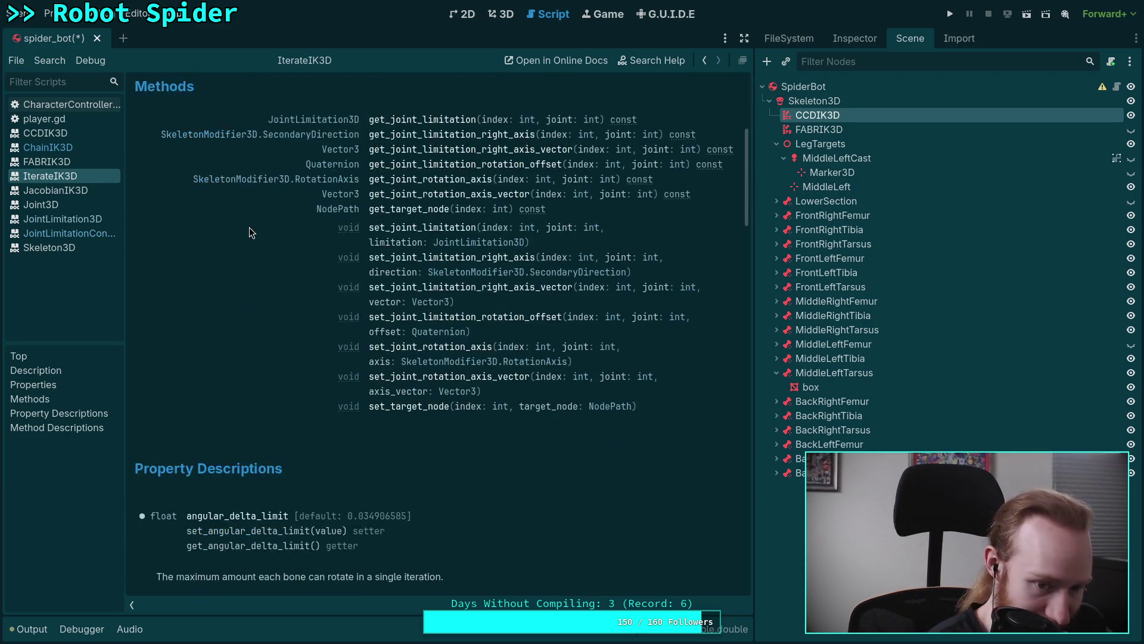
pyautogui.scroll(-8, 249, 229)
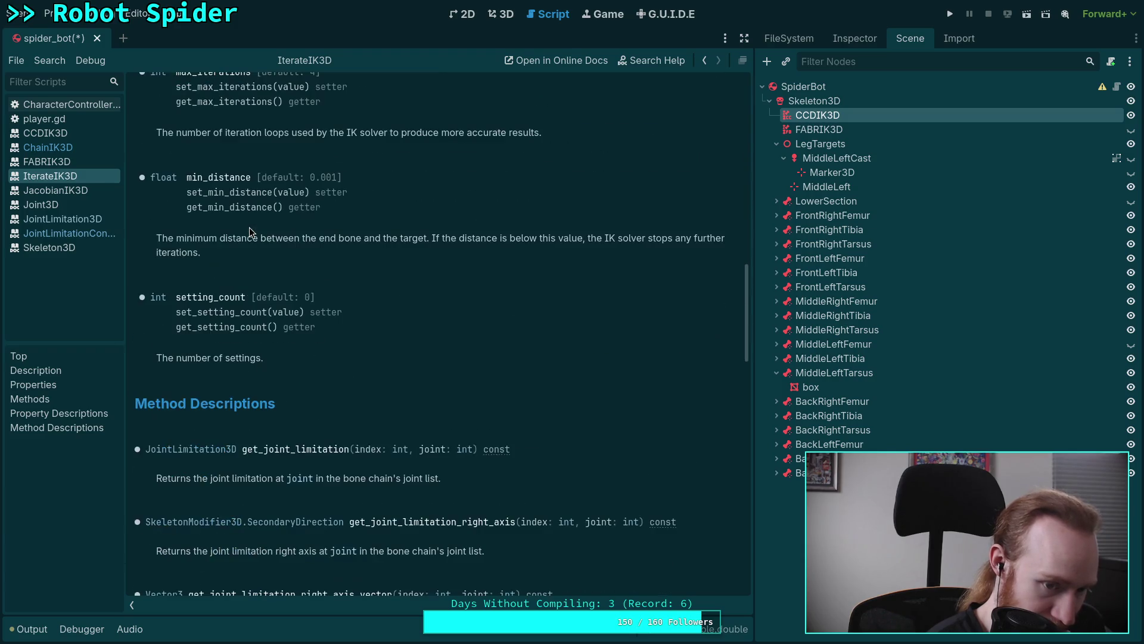
pyautogui.scroll(-12, 250, 229)
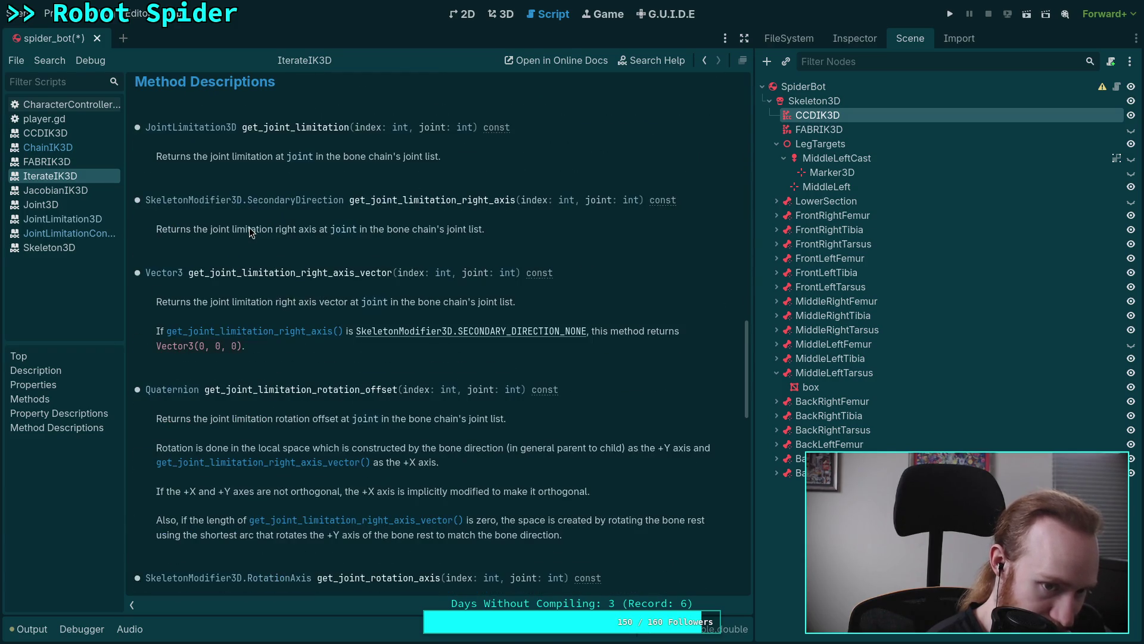
pyautogui.scroll(-10, 249, 227)
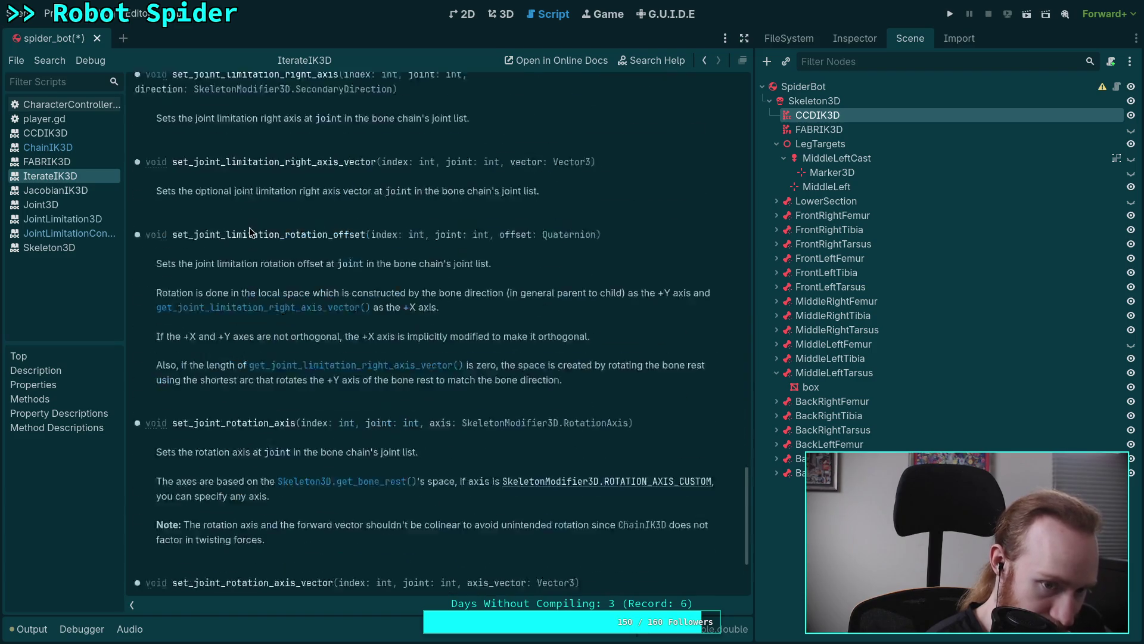
pyautogui.rightClick(73, 172)
pyautogui.click(99, 185)
# Close CharacterController.gd and player.gd, then return to the spider's 3D view
pyautogui.click(83, 106)
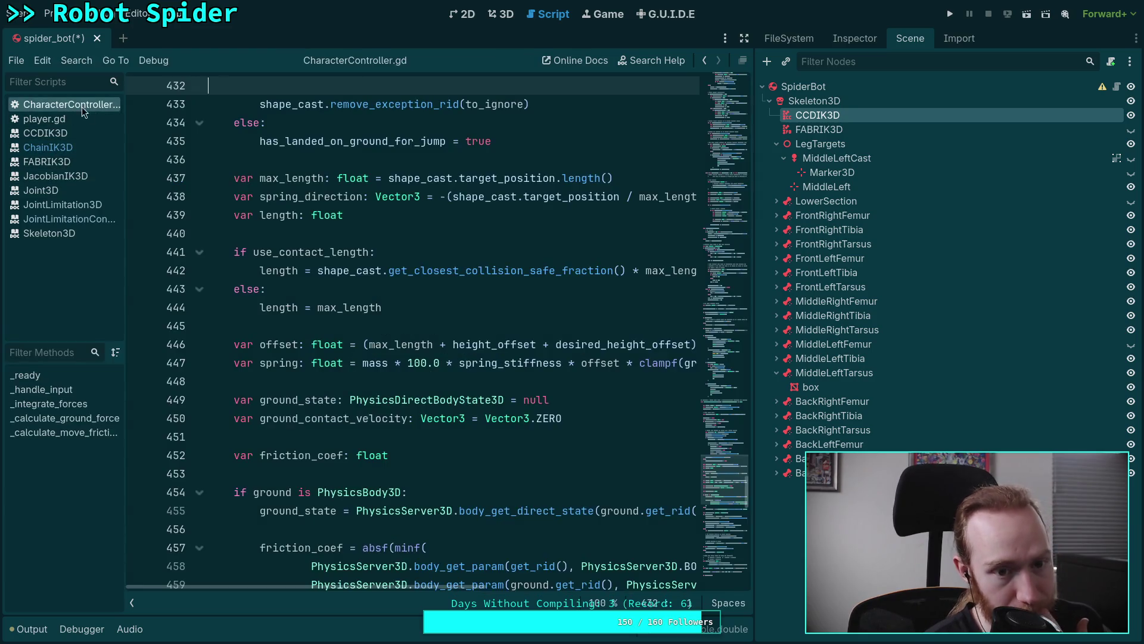
pyautogui.rightClick(92, 105)
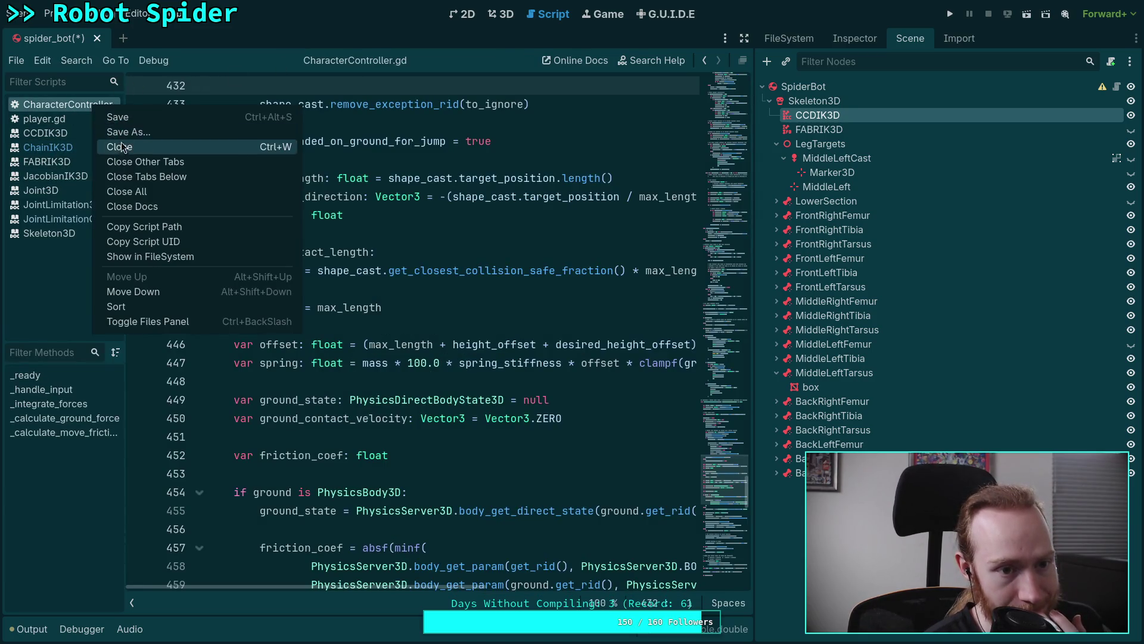
pyautogui.click(120, 143)
pyautogui.rightClick(72, 105)
pyautogui.click(101, 143)
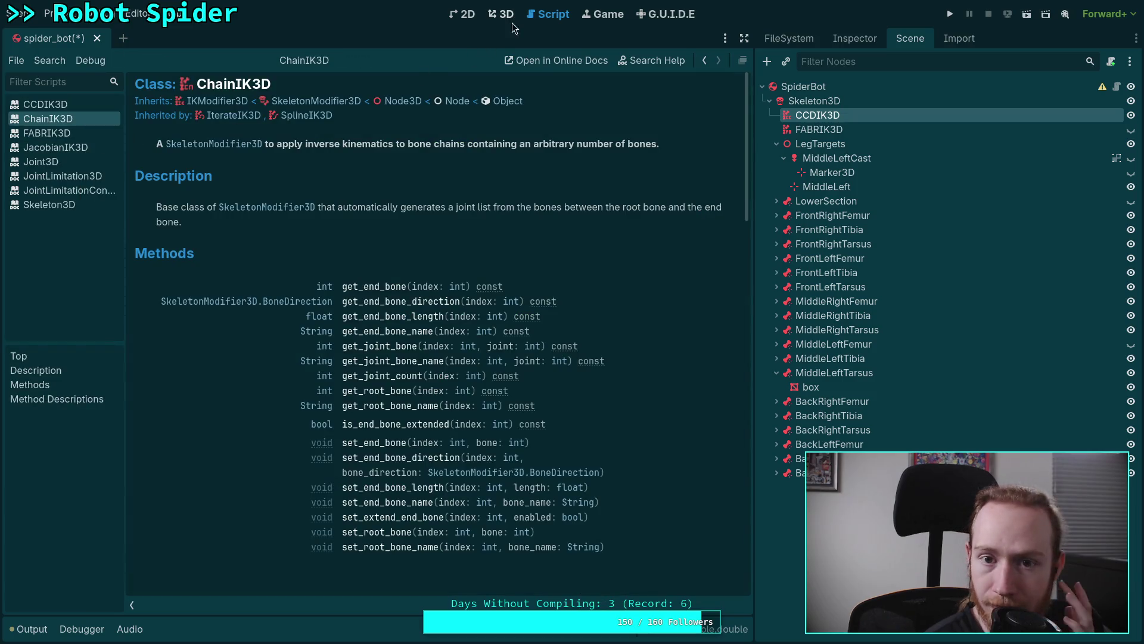
pyautogui.click(512, 18)
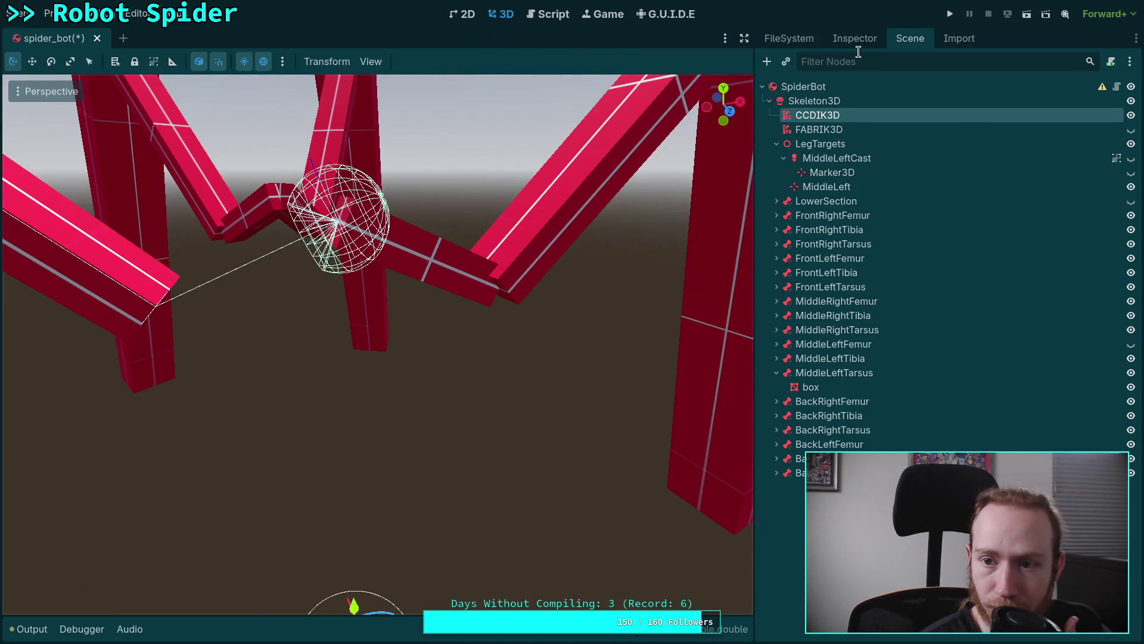
# Set the CCDIK3D femur joint's Limitation back to <empty>
pyautogui.click(855, 39)
pyautogui.click(1093, 397)
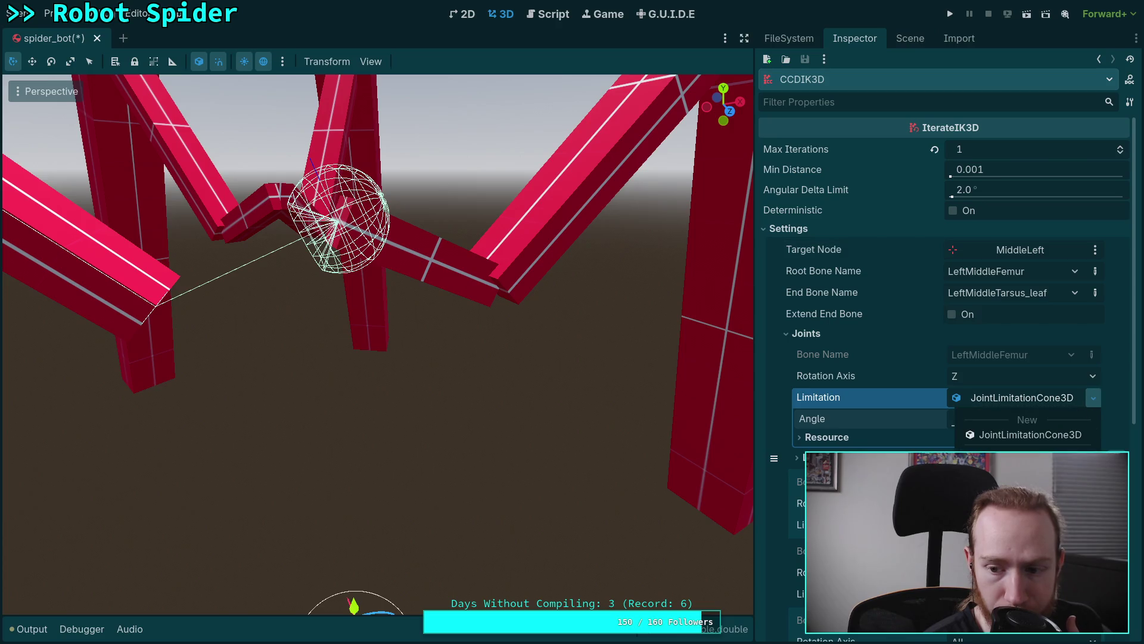
pyautogui.click(1062, 424)
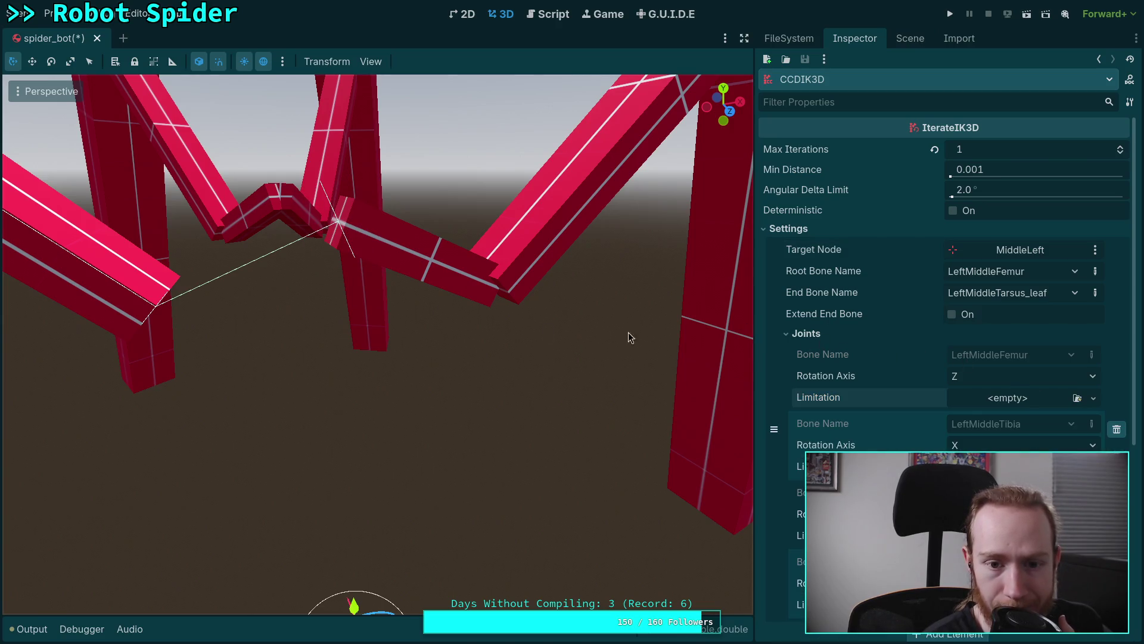
# Quit Godot from the Scene menu without saving spider_bot.tscn
pyautogui.click(18, 13)
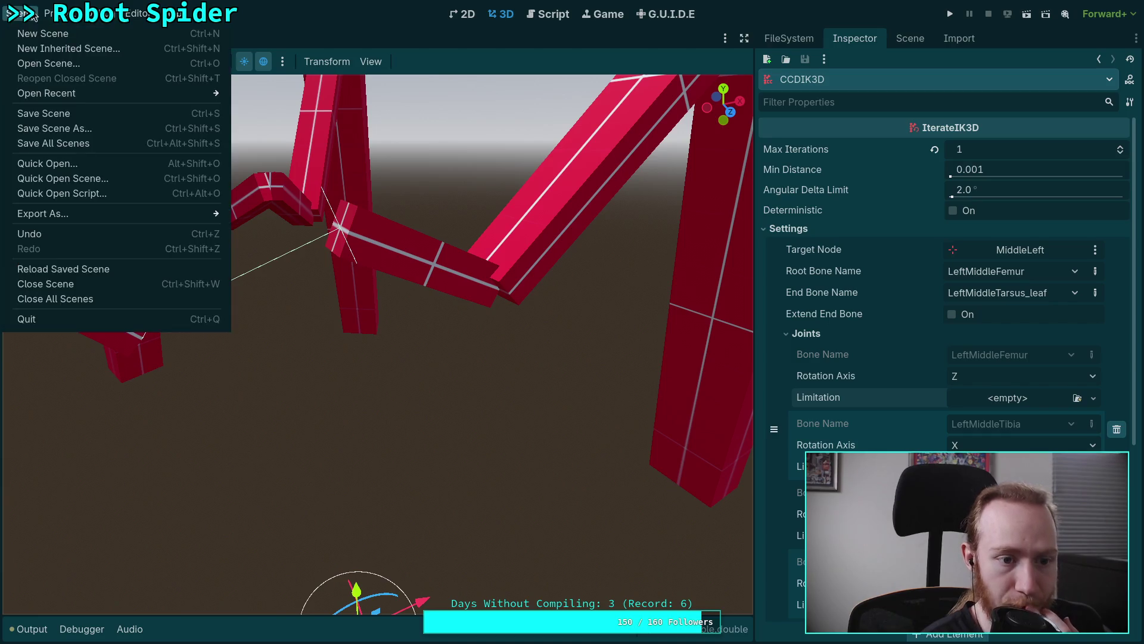
pyautogui.click(80, 317)
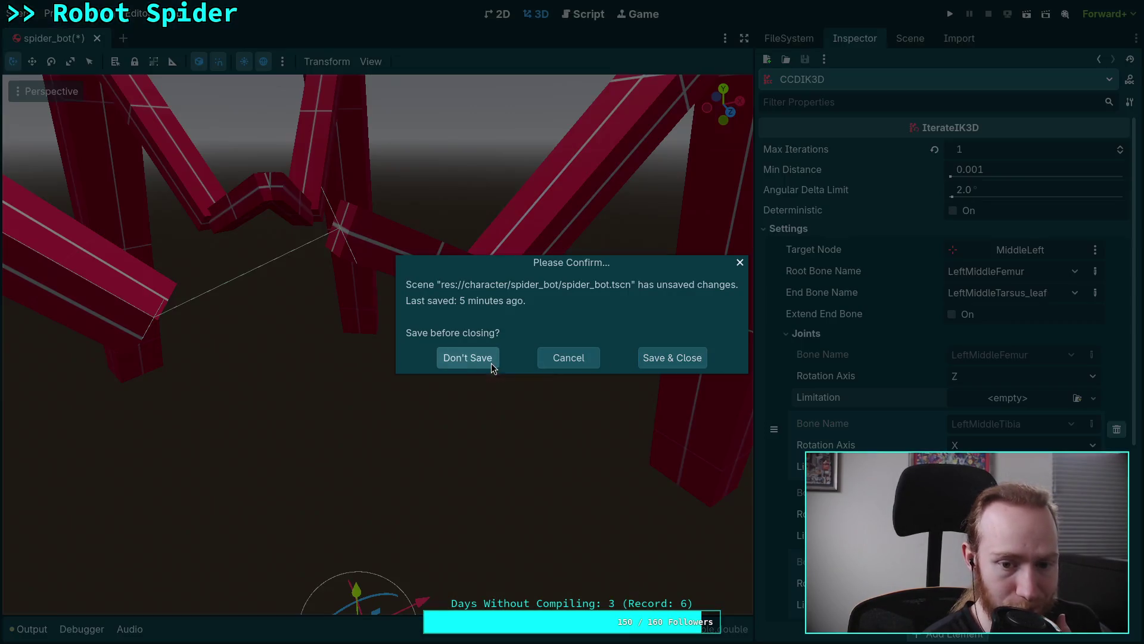
pyautogui.click(490, 363)
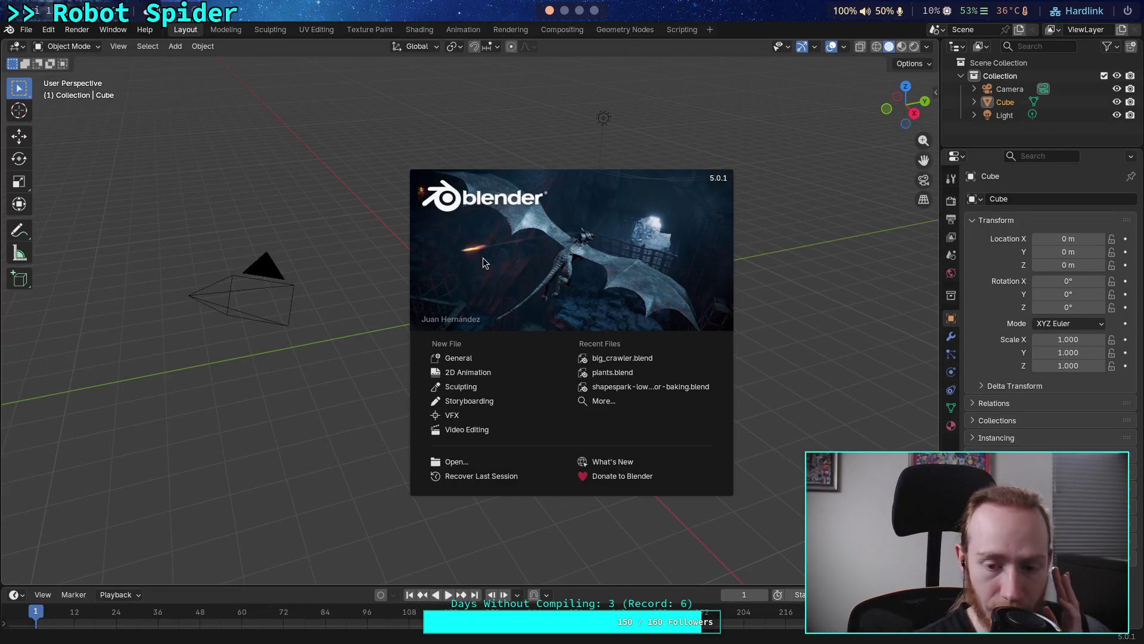
# Open big_crawler.blend, select the MiddleLeftFemur bone, and view it from the front
pyautogui.click(641, 361)
pyautogui.moveTo(528, 312); pyautogui.dragTo(494, 348, button='middle')
pyautogui.click(399, 343)
pyautogui.moveTo(399, 344)
pyautogui.mouseDown(button='middle')
pyautogui.moveTo(440, 352)
pyautogui.moveTo(457, 373)
pyautogui.moveTo(499, 348)
pyautogui.mouseUp(button='middle')
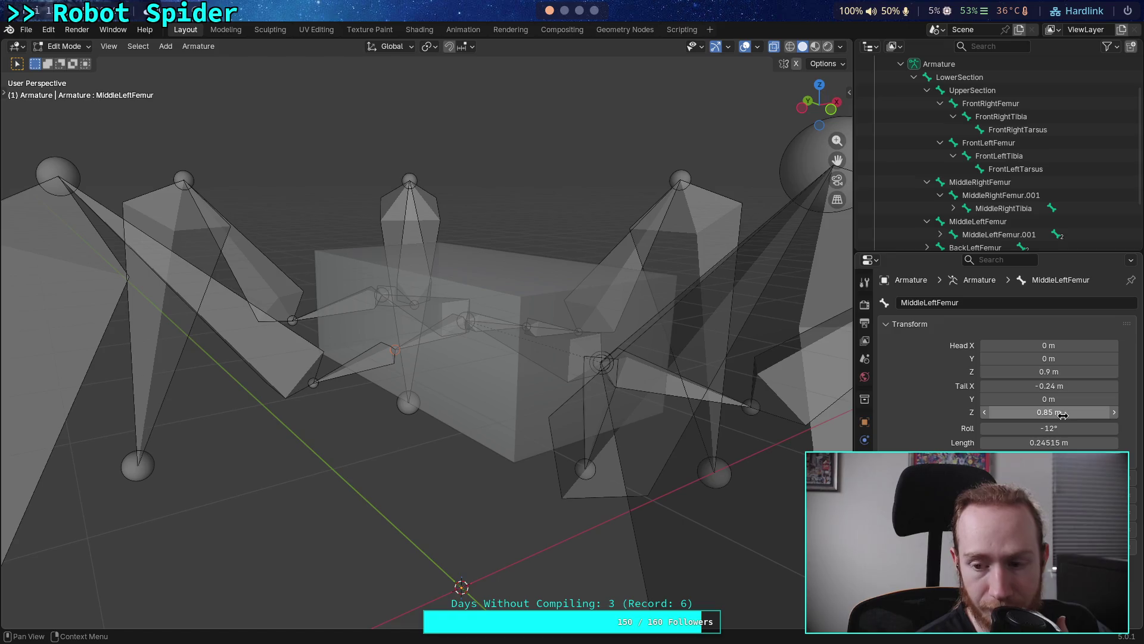
pyautogui.moveTo(566, 352); pyautogui.dragTo(546, 344, button='middle')
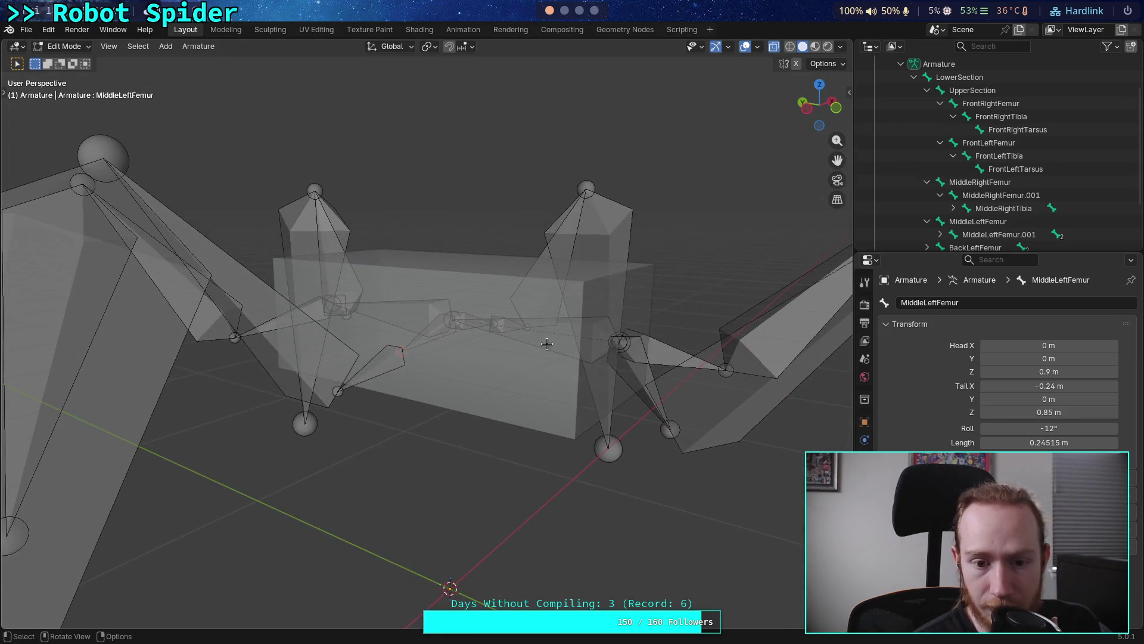
pyautogui.click(804, 118)
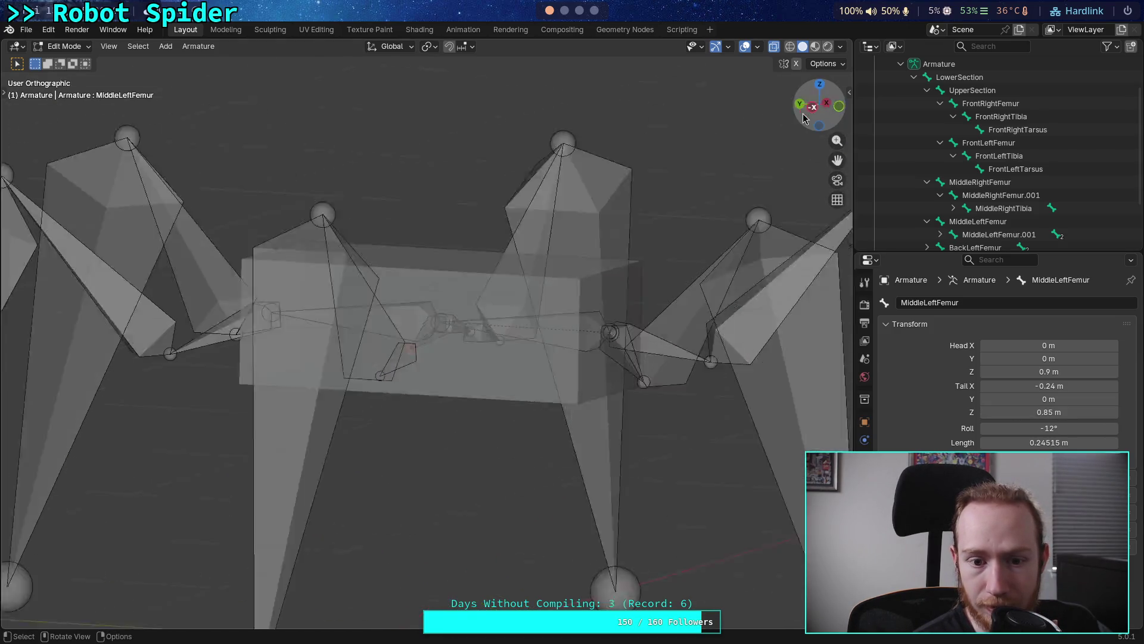
pyautogui.scroll(4, 519, 334)
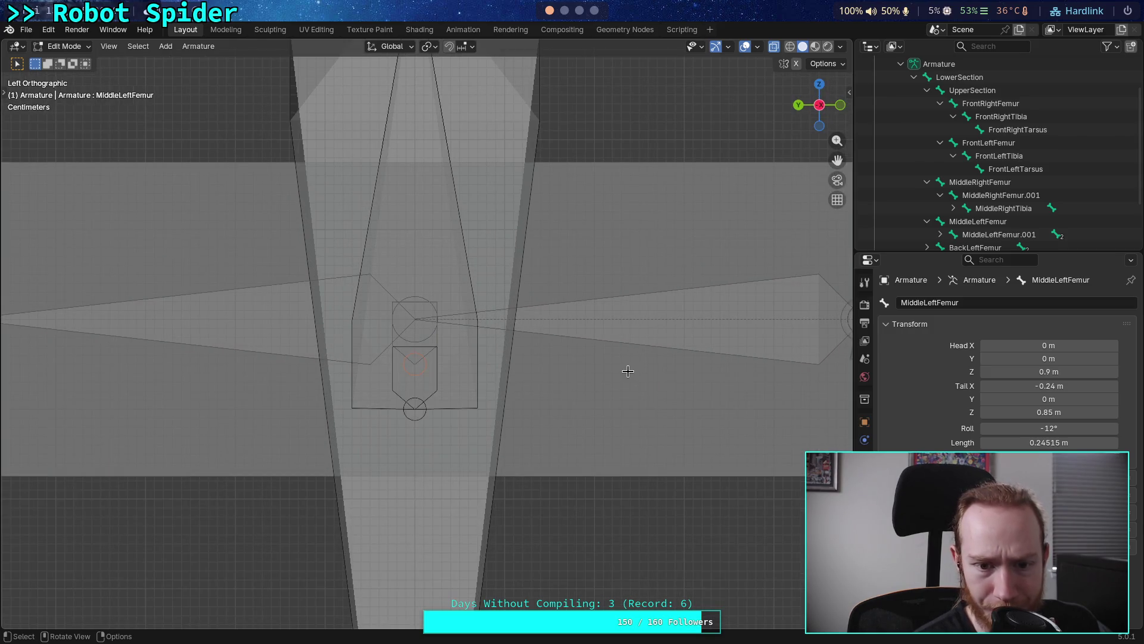
pyautogui.click(840, 105)
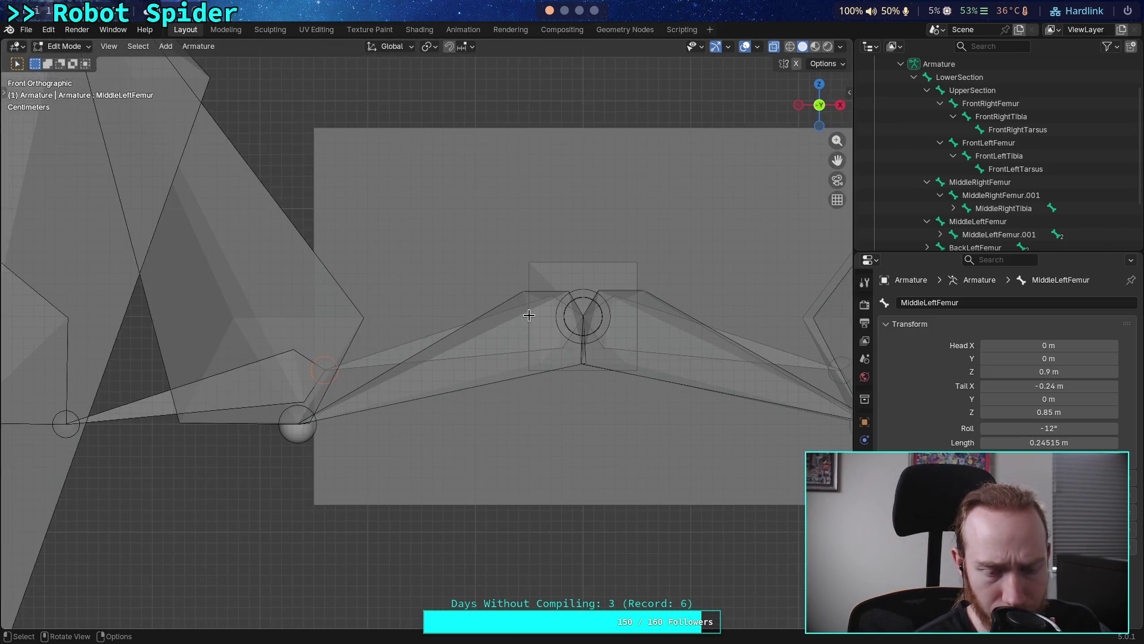
pyautogui.scroll(-2, 684, 356)
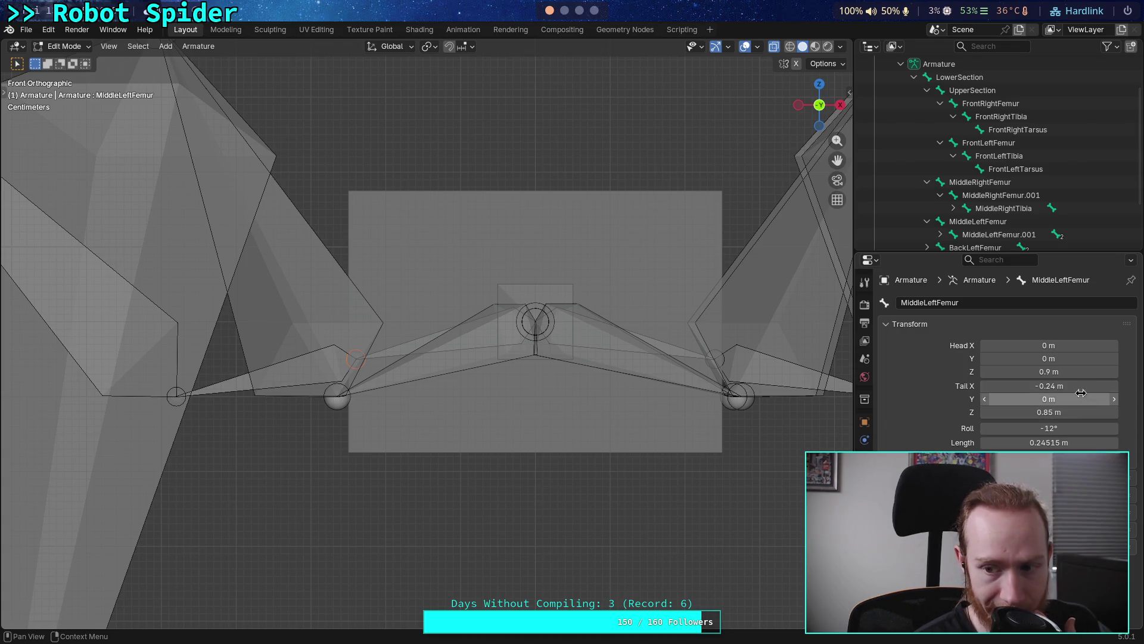
# Adjust the femur's Tail X through -0.25 and -0.22, settling on -0.2 m
pyautogui.click(1094, 388)
pyautogui.click(1091, 389)
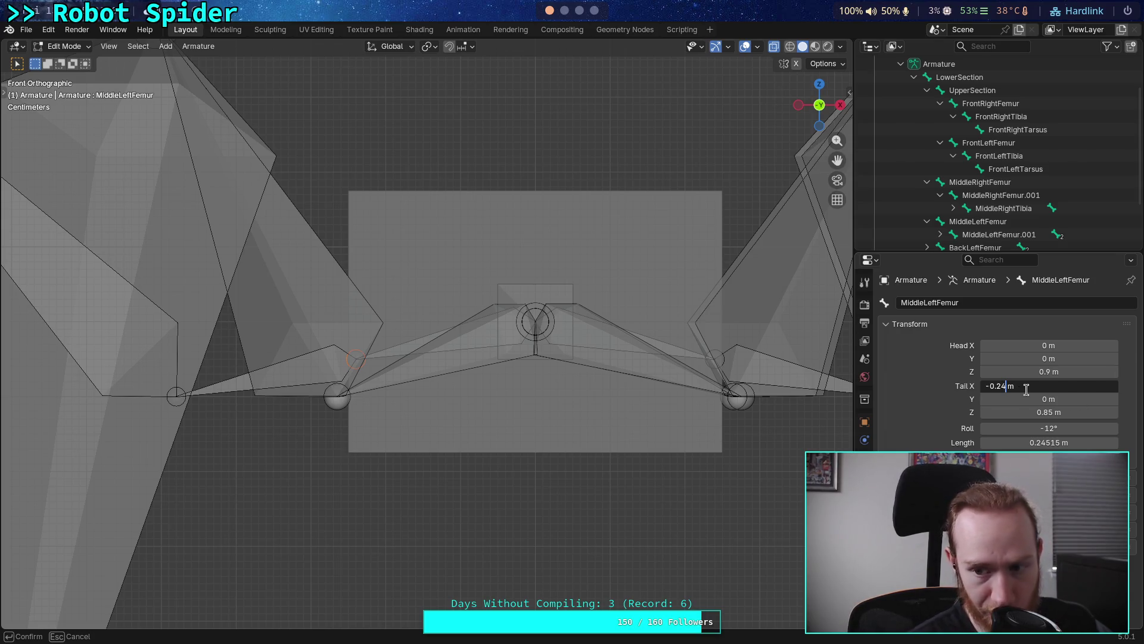
pyautogui.press('BackSpace')
pyautogui.write('5')
pyautogui.press('Return')
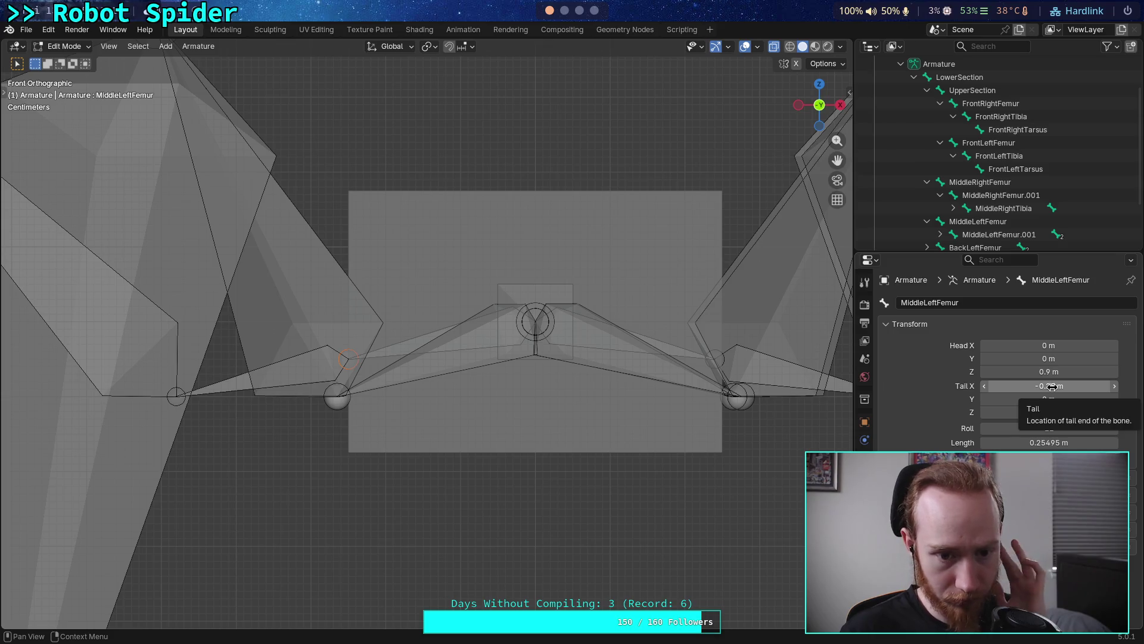
pyautogui.click(1052, 386)
pyautogui.click(1006, 387)
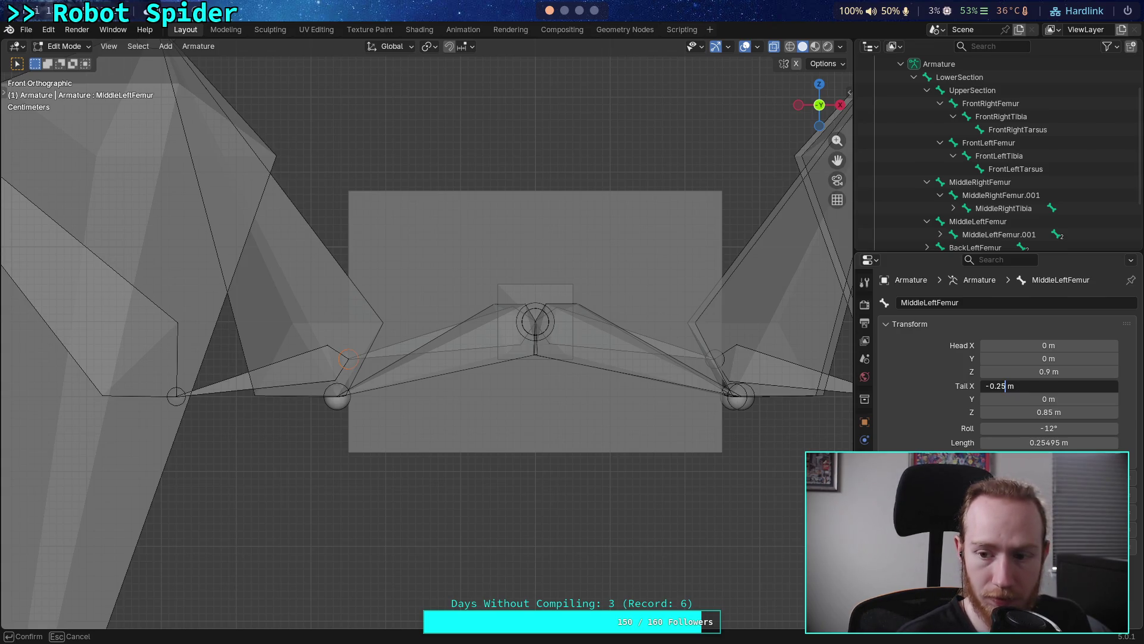
pyautogui.write('2')
pyautogui.press('Return')
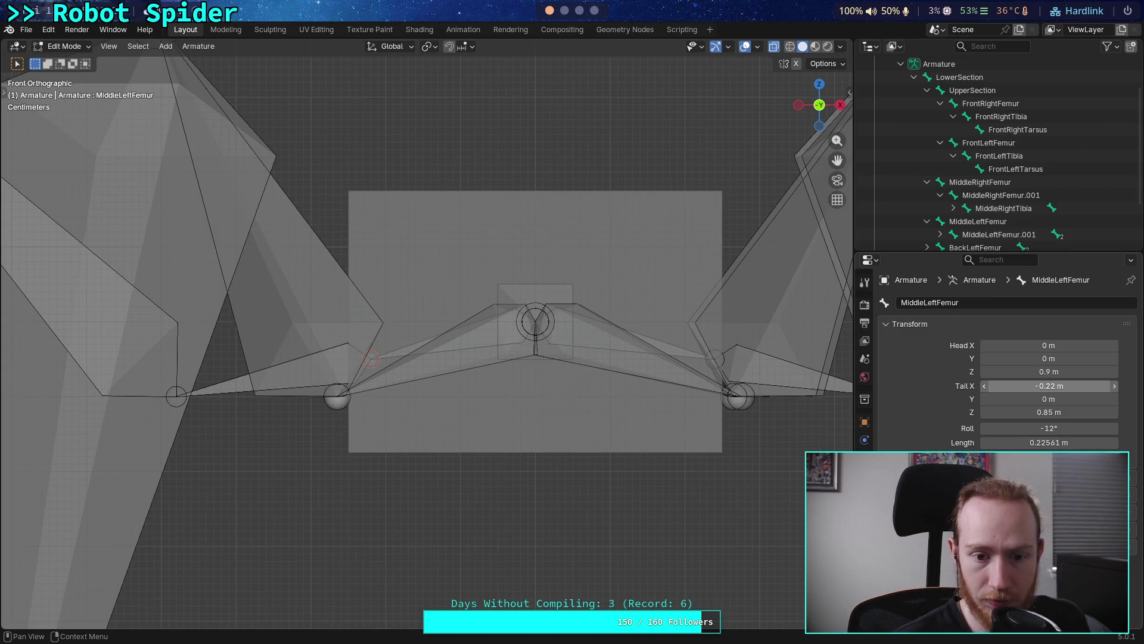
pyautogui.click(1049, 386)
pyautogui.click(1014, 386)
pyautogui.press('BackSpace')
pyautogui.press('BackSpace')
pyautogui.press('BackSpace')
pyautogui.press('Return')
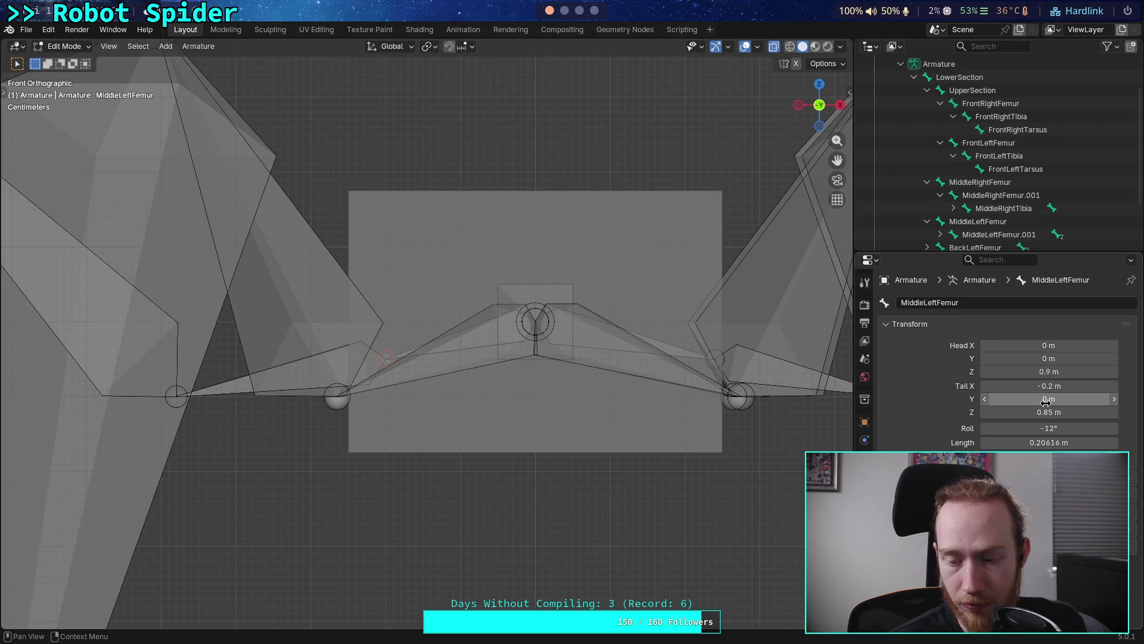
# Try femur Tail Z heights of 0.55 m and then 0.8 m
pyautogui.moveTo(1058, 411)
pyautogui.mouseDown()
pyautogui.moveTo(1031, 411)
pyautogui.moveTo(1055, 413)
pyautogui.mouseUp()
pyautogui.click(1055, 413)
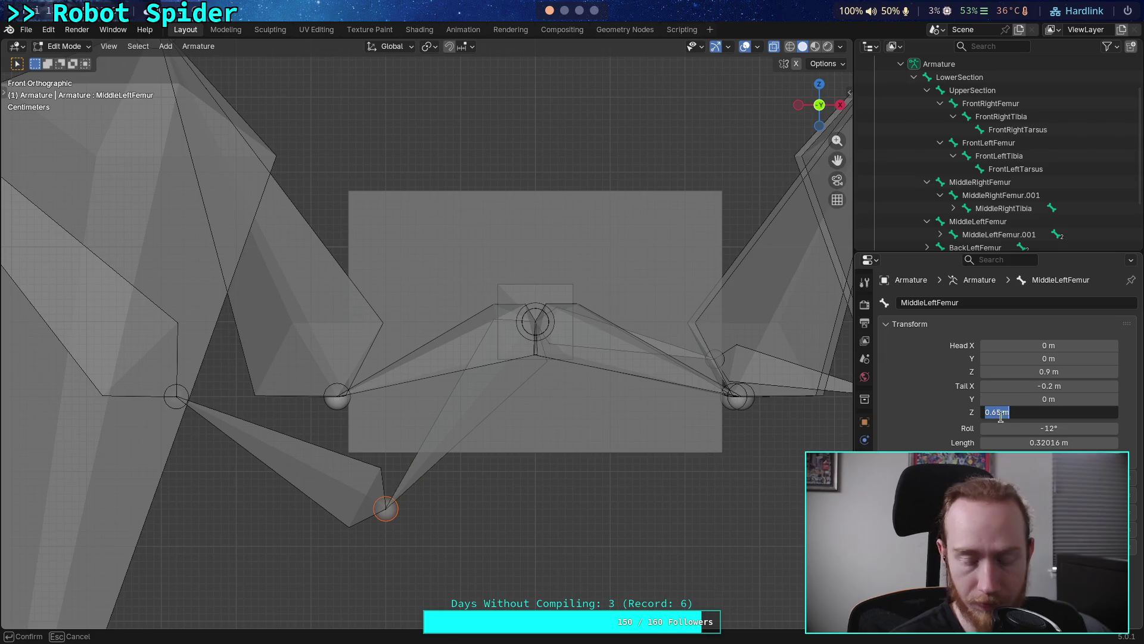
pyautogui.press('Home')
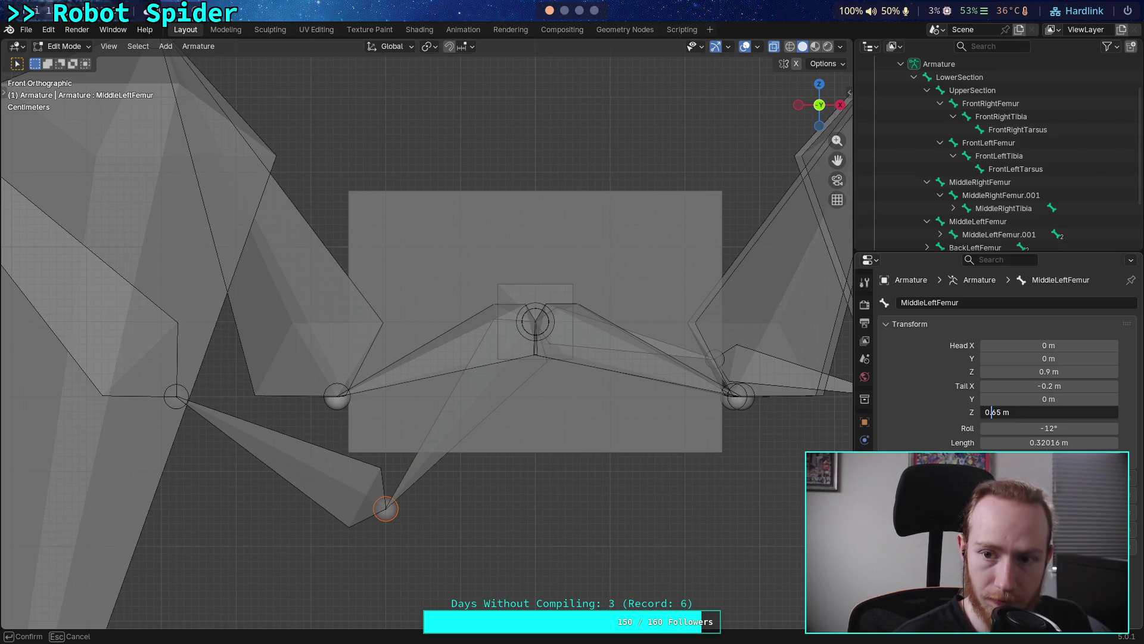
pyautogui.press('Return')
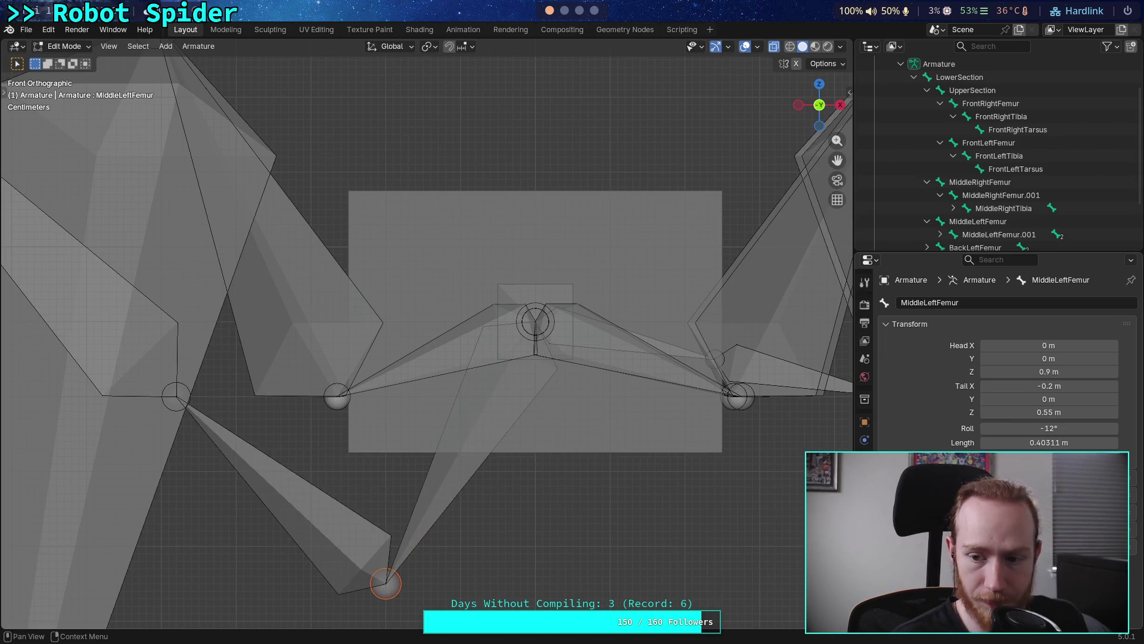
pyautogui.click(1011, 412)
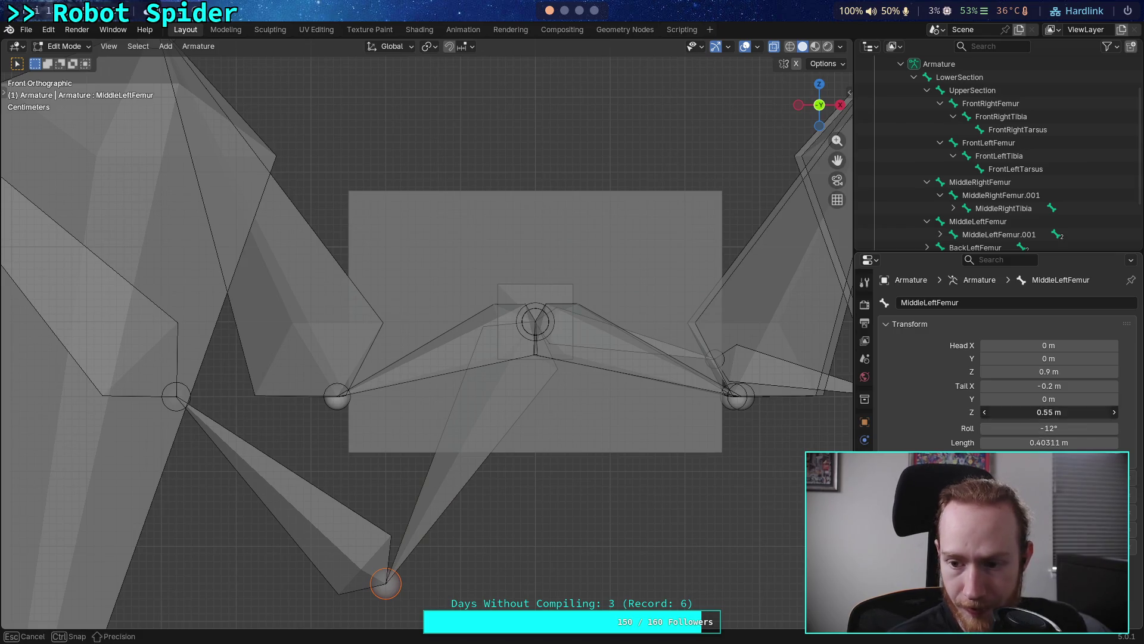
pyautogui.hotkey('ctrl', 'Left')
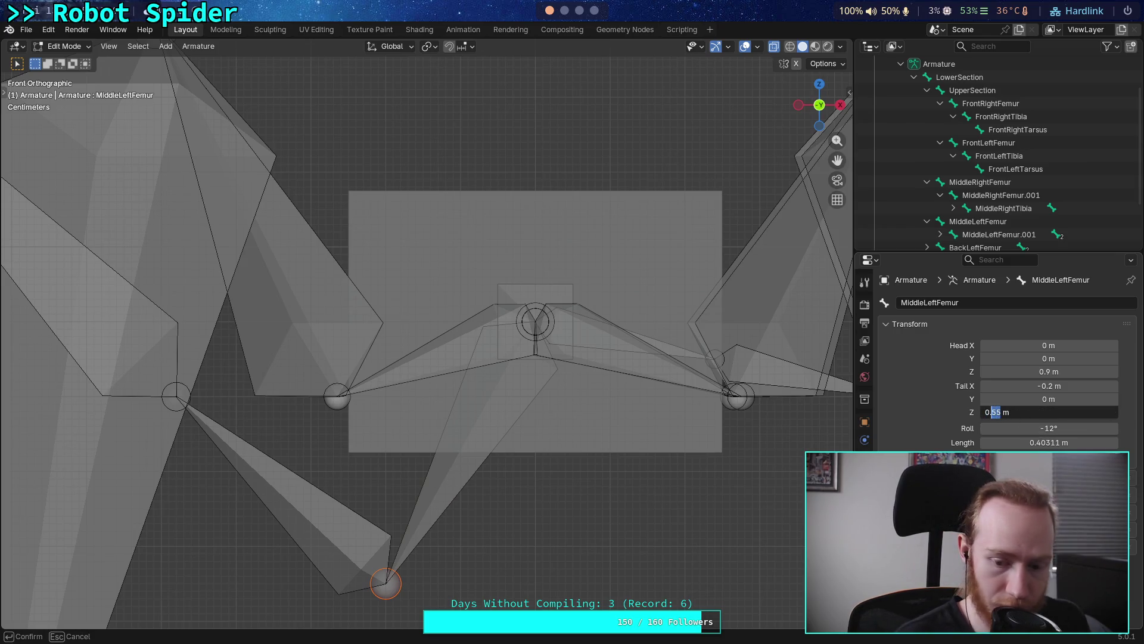
pyautogui.write('8')
pyautogui.press('Return')
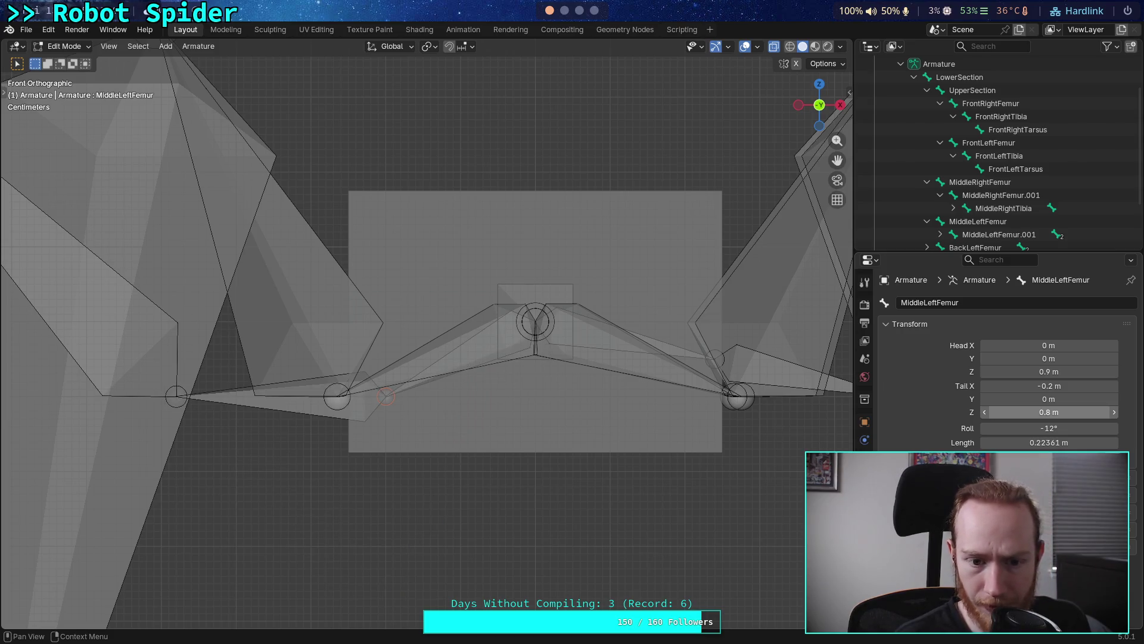
# Fine-tune the femur Tail Z between 0.85 and 0.8 m, settling on 0.82 m
pyautogui.click(1049, 411)
pyautogui.click(989, 412)
pyautogui.write('5')
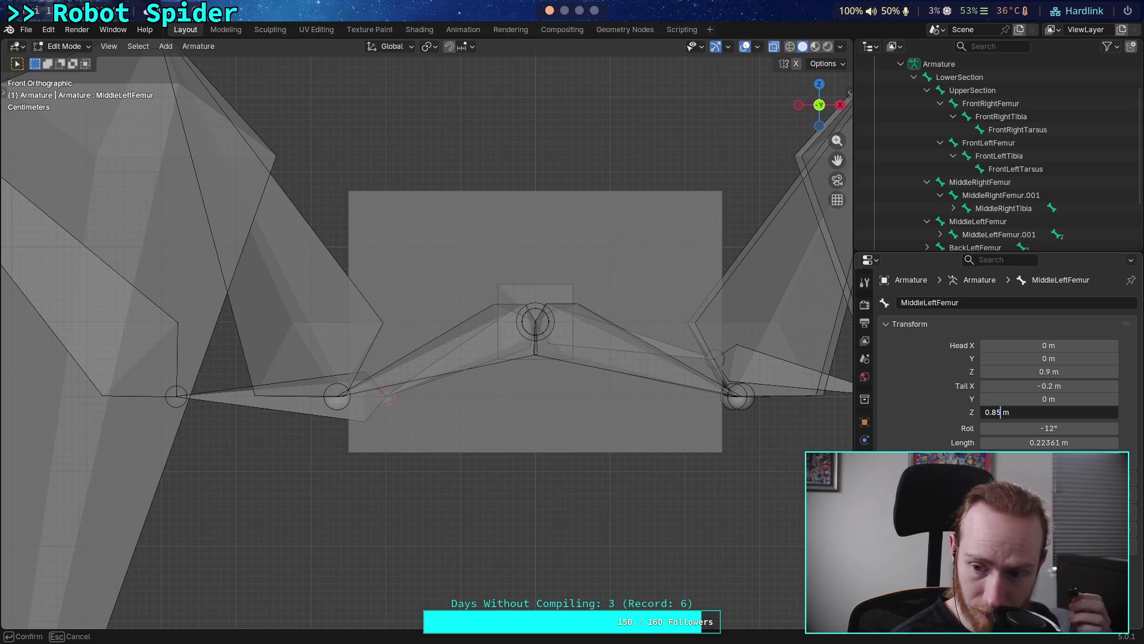
pyautogui.press('Return')
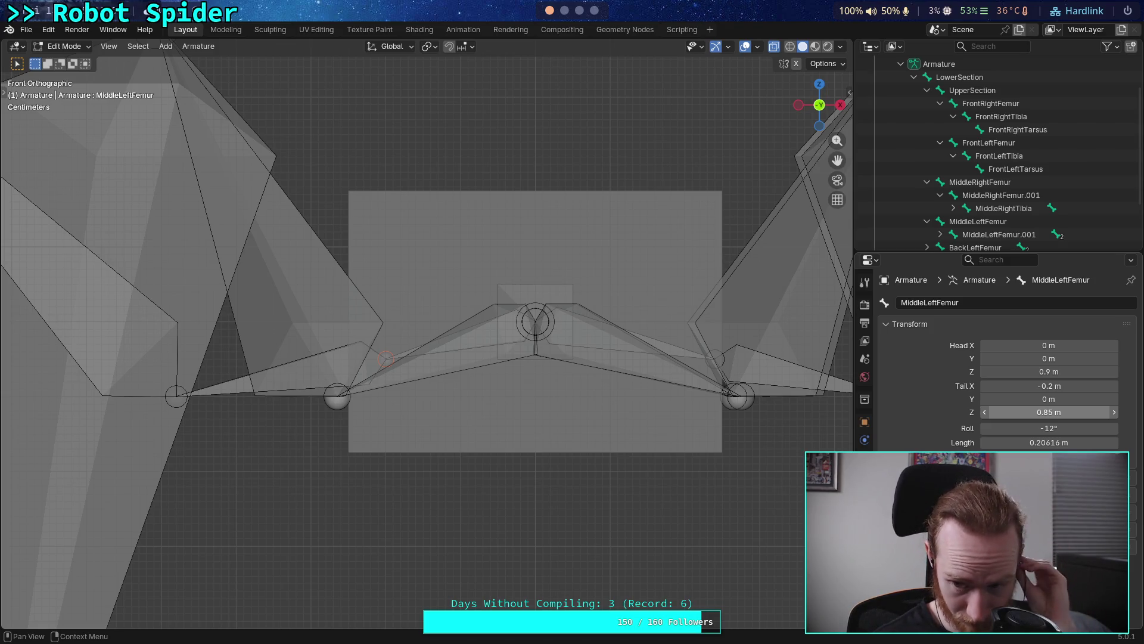
pyautogui.click(1049, 411)
pyautogui.click(1003, 412)
pyautogui.write('2')
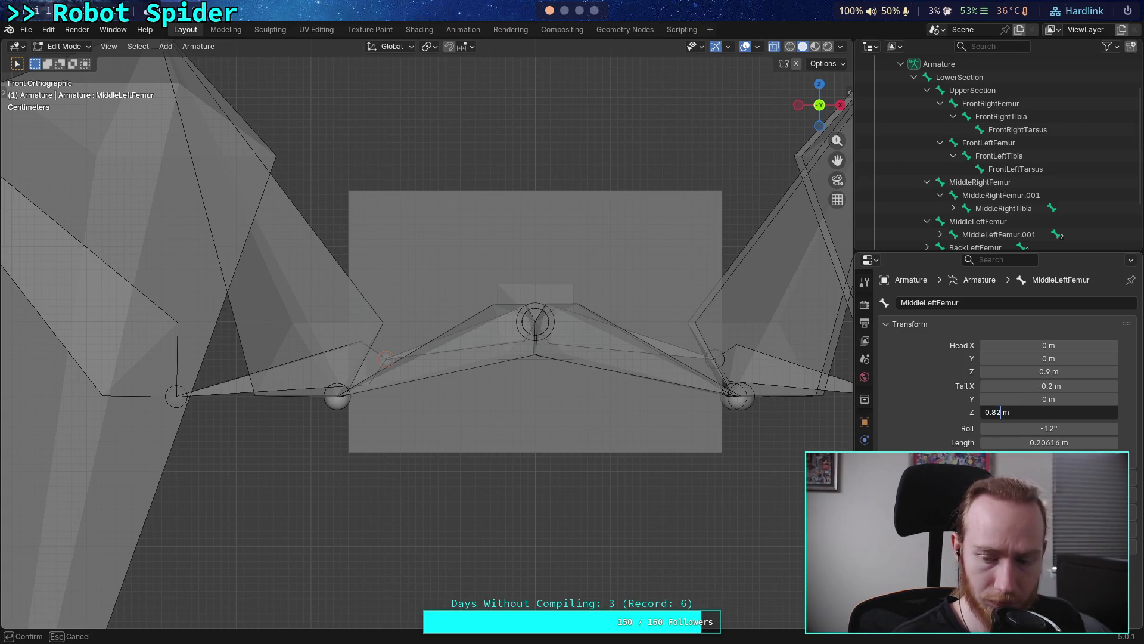
pyautogui.press('Return')
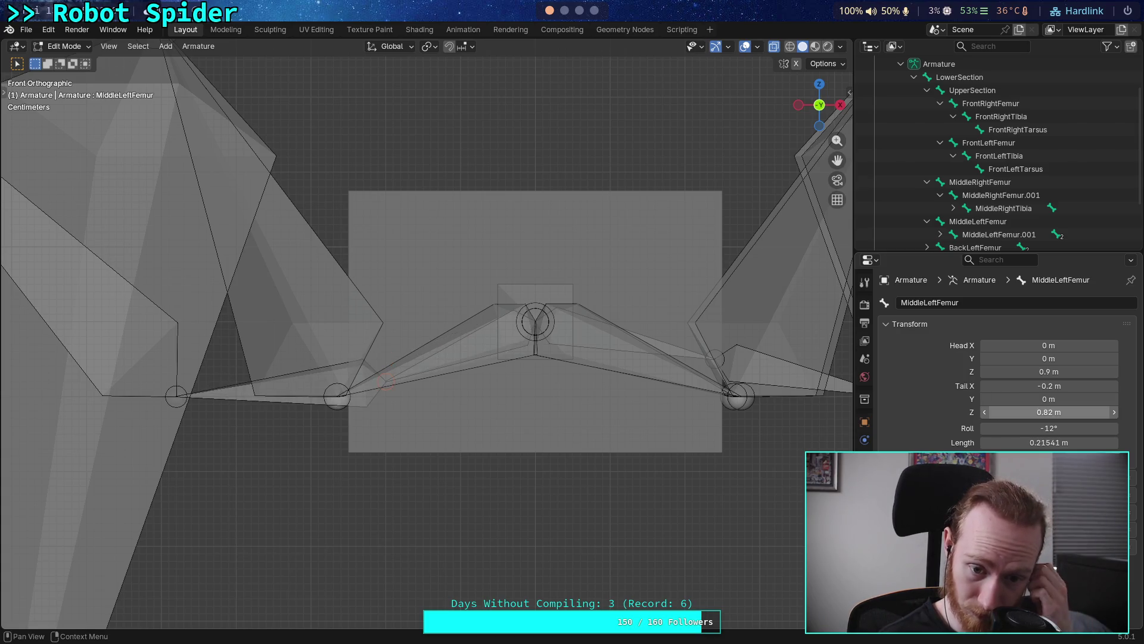
pyautogui.click(1049, 412)
pyautogui.press('Home')
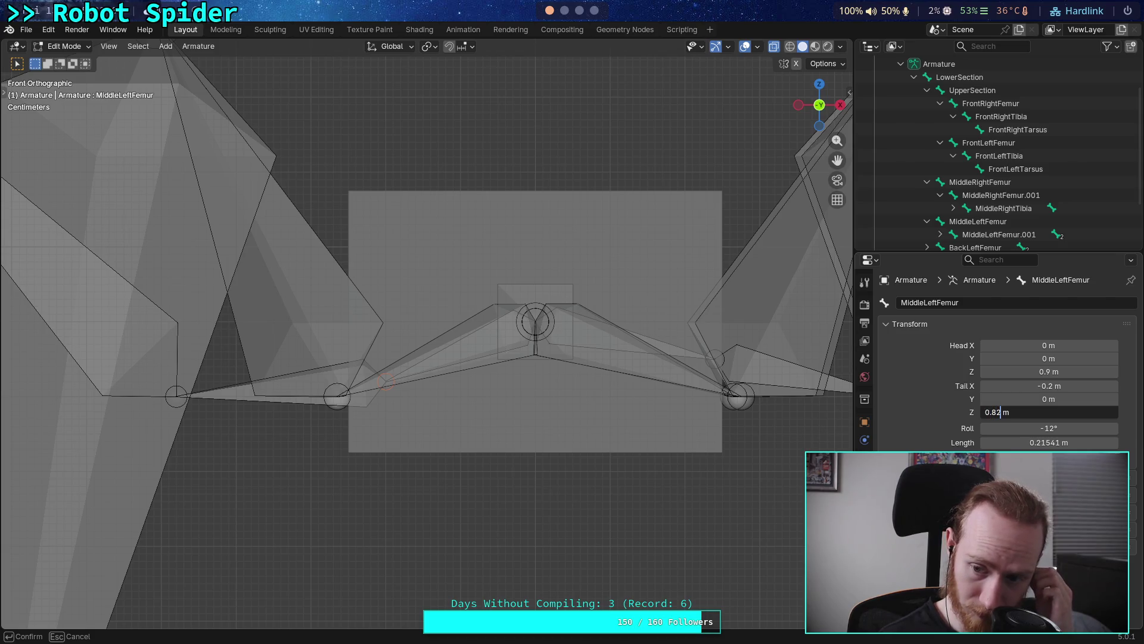
pyautogui.press('BackSpace')
pyautogui.press('Return')
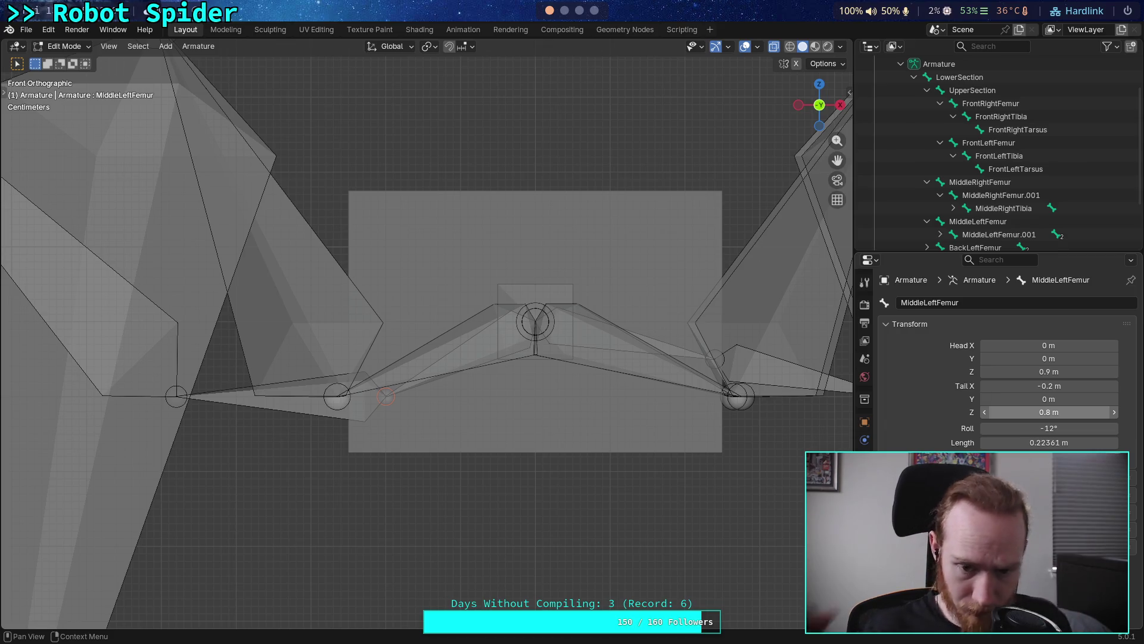
pyautogui.doubleClick(1049, 412)
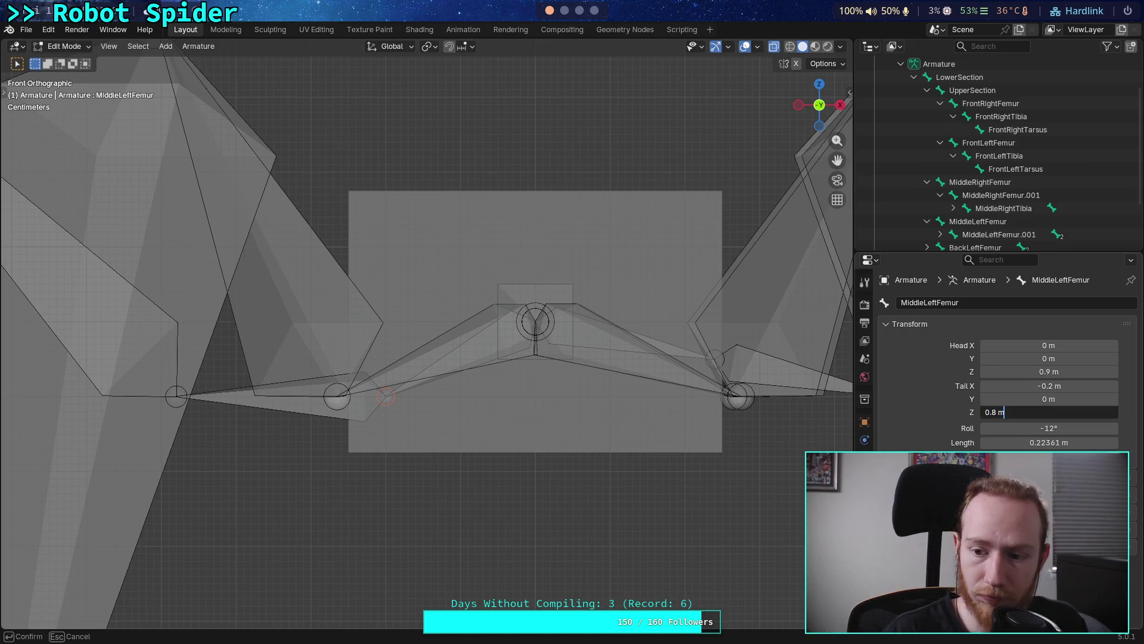
pyautogui.write('2')
pyautogui.press('Return')
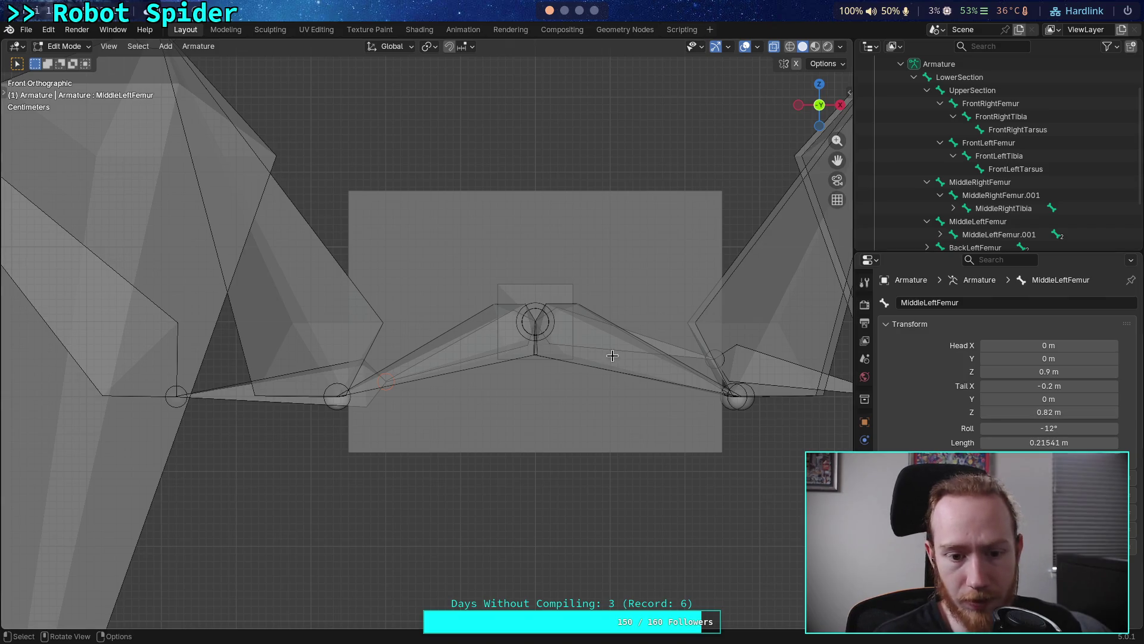
pyautogui.moveTo(558, 388); pyautogui.dragTo(374, 389, button='middle')
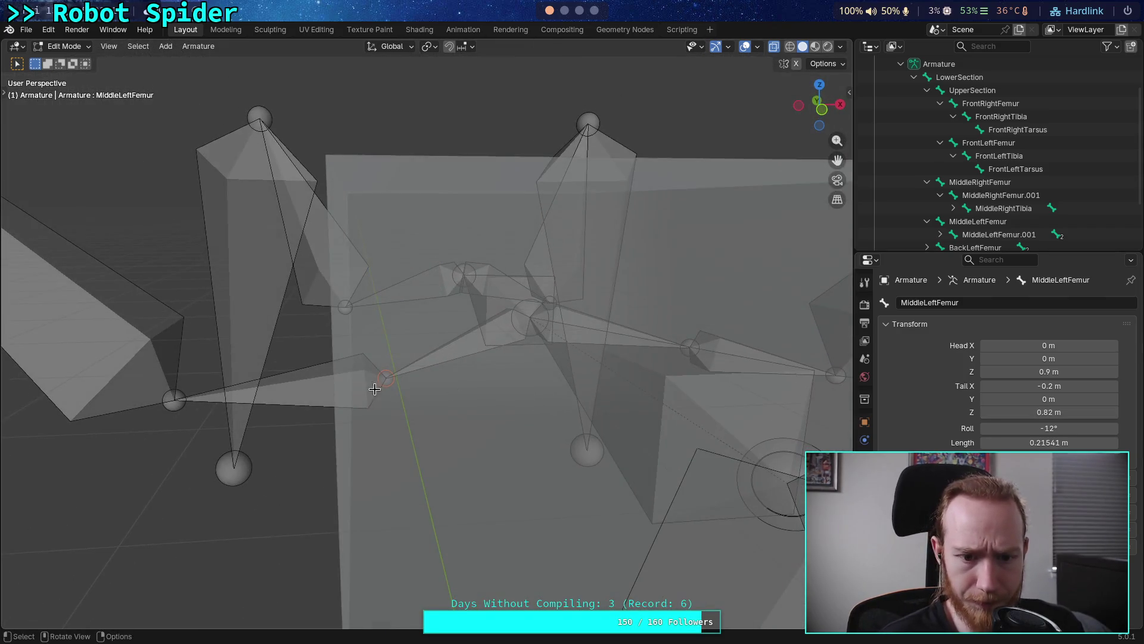
# Select MiddleLeftFemur in front view and set its Tail X to -0.15 m
pyautogui.click(343, 371)
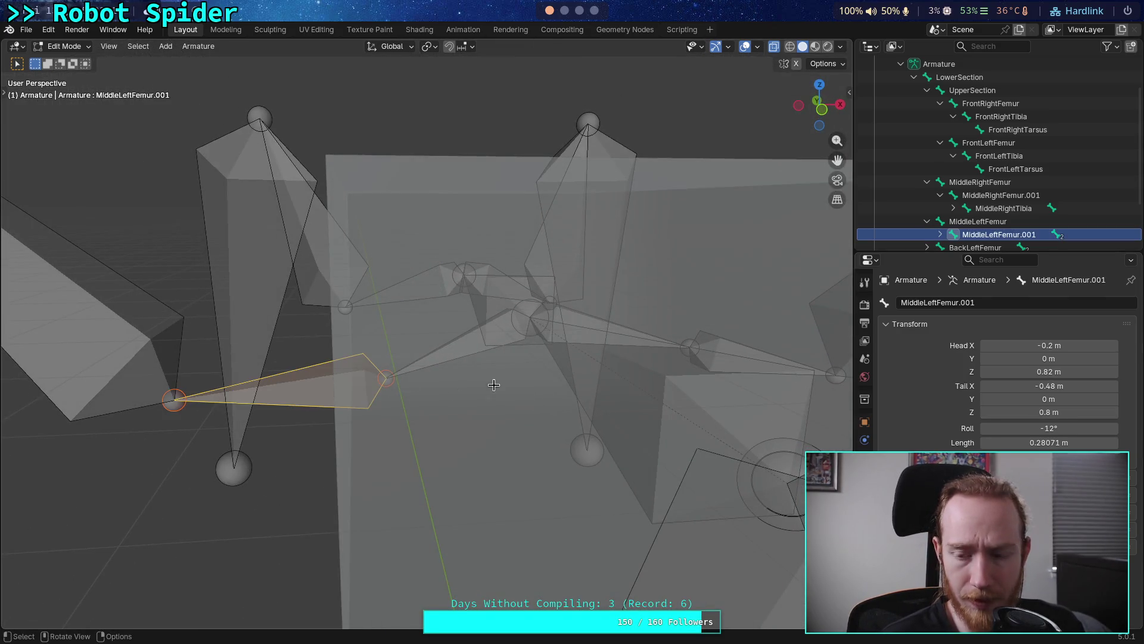
pyautogui.click(822, 110)
pyautogui.moveTo(409, 363)
pyautogui.mouseDown(button='middle')
pyautogui.moveTo(455, 393)
pyautogui.moveTo(409, 341)
pyautogui.moveTo(396, 366)
pyautogui.moveTo(409, 396)
pyautogui.moveTo(395, 400)
pyautogui.moveTo(419, 365)
pyautogui.mouseUp(button='middle')
pyautogui.click(820, 112)
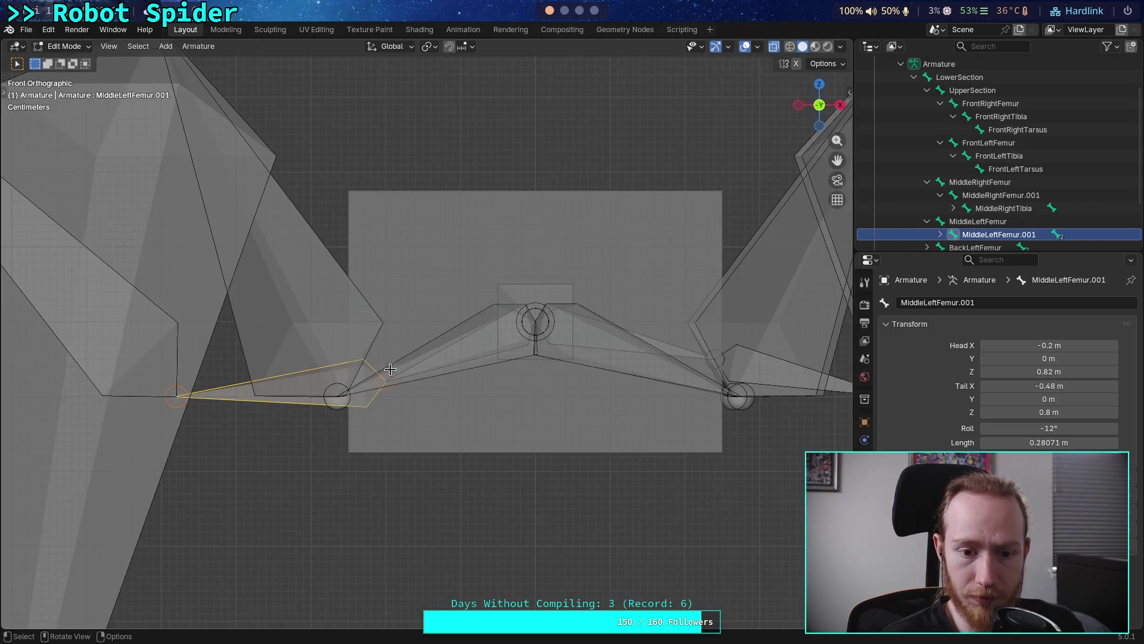
pyautogui.click(387, 376)
pyautogui.moveTo(425, 322); pyautogui.dragTo(420, 372, button='middle')
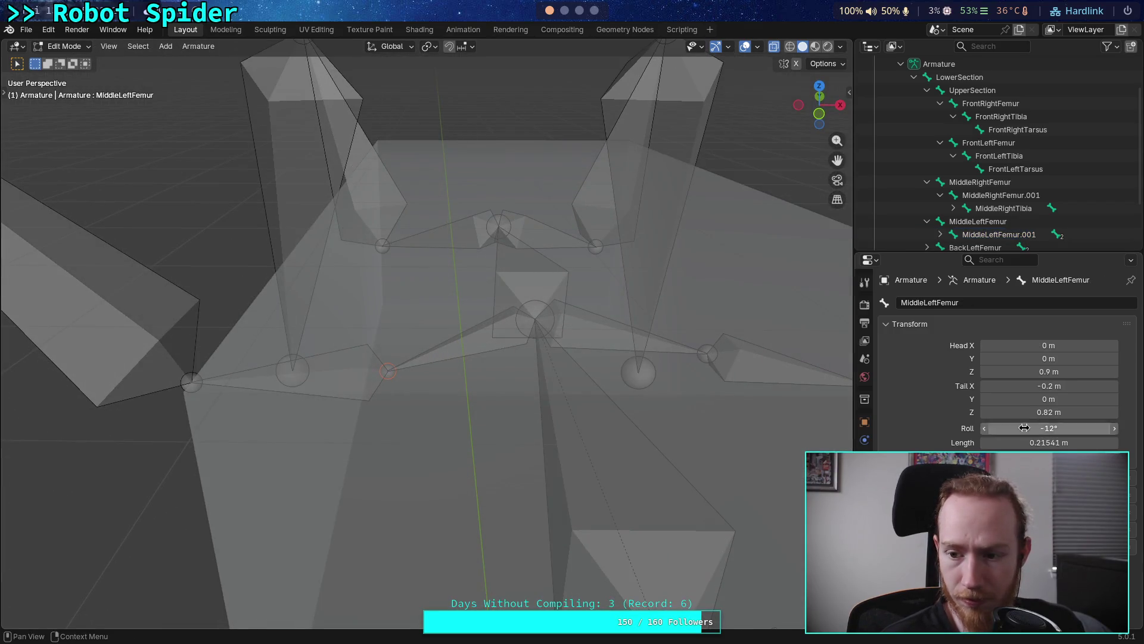
pyautogui.click(819, 113)
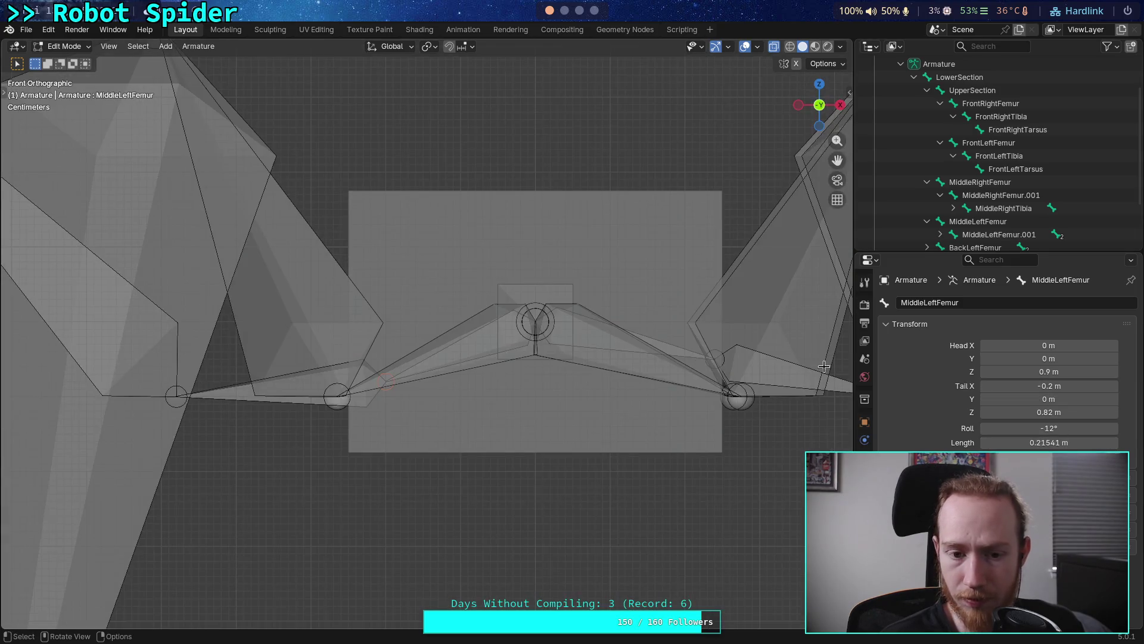
pyautogui.click(996, 385)
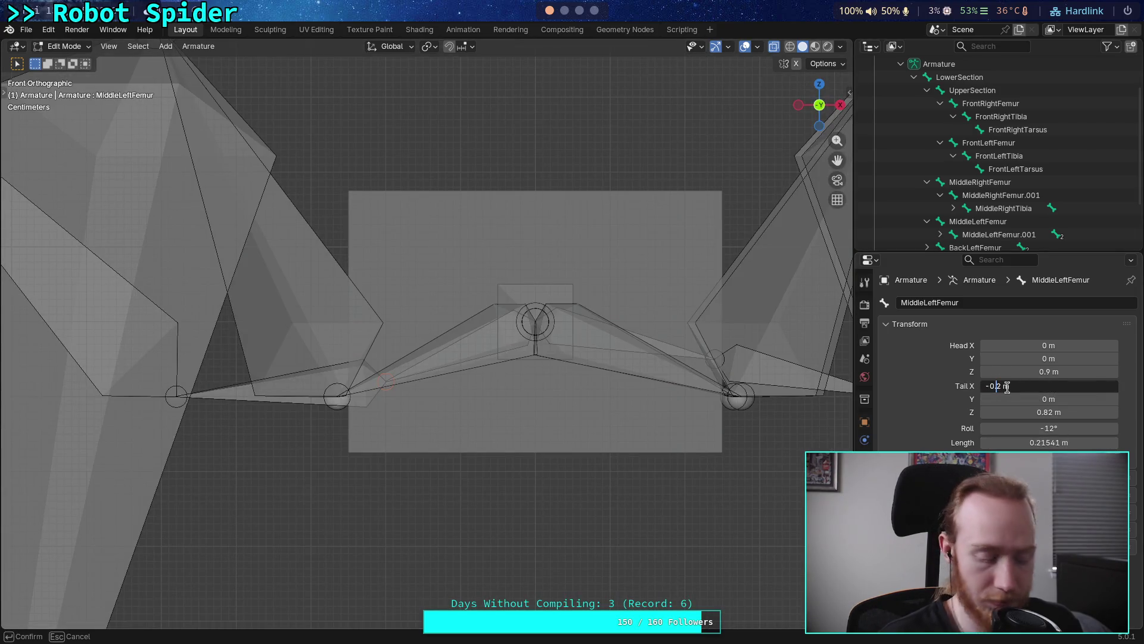
pyautogui.write('16')
pyautogui.press('BackSpace')
pyautogui.write('5')
pyautogui.press('Return')
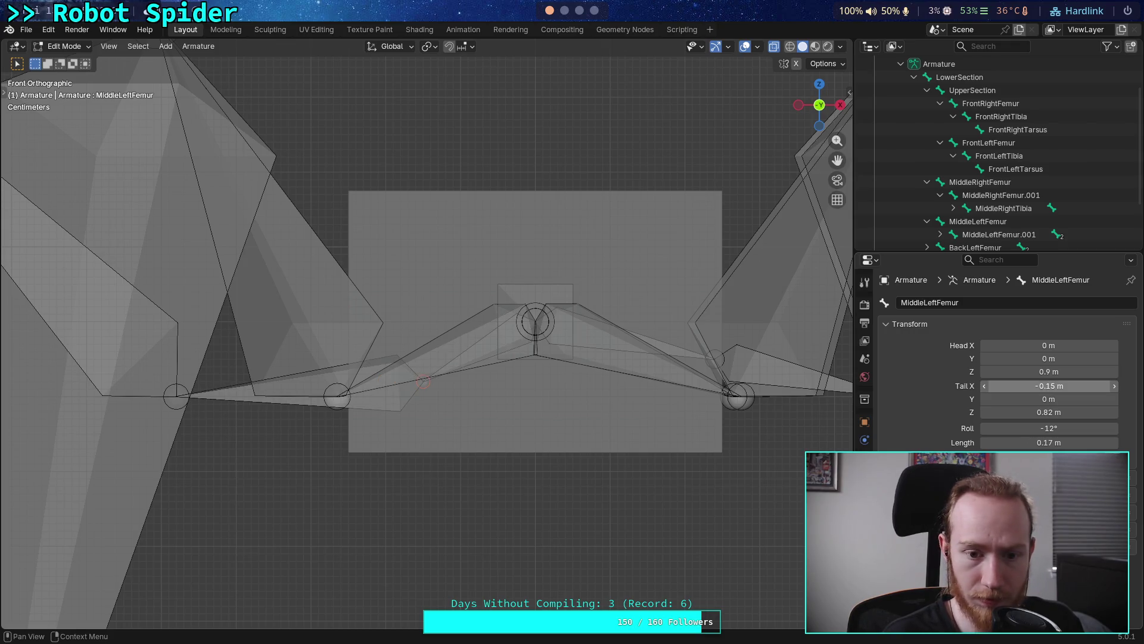
pyautogui.moveTo(618, 318); pyautogui.dragTo(500, 374, button='middle')
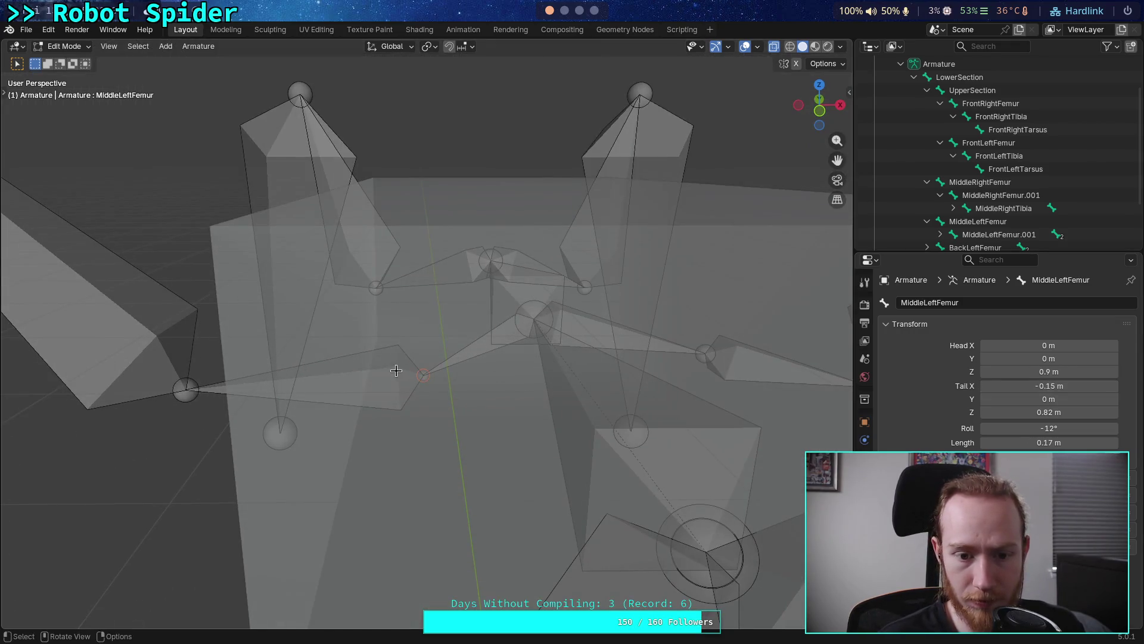
# Subdivide MiddleLeftFemur.001 into two bones and select the joint between them
pyautogui.click(396, 374)
pyautogui.rightClick(396, 371)
pyautogui.click(366, 372)
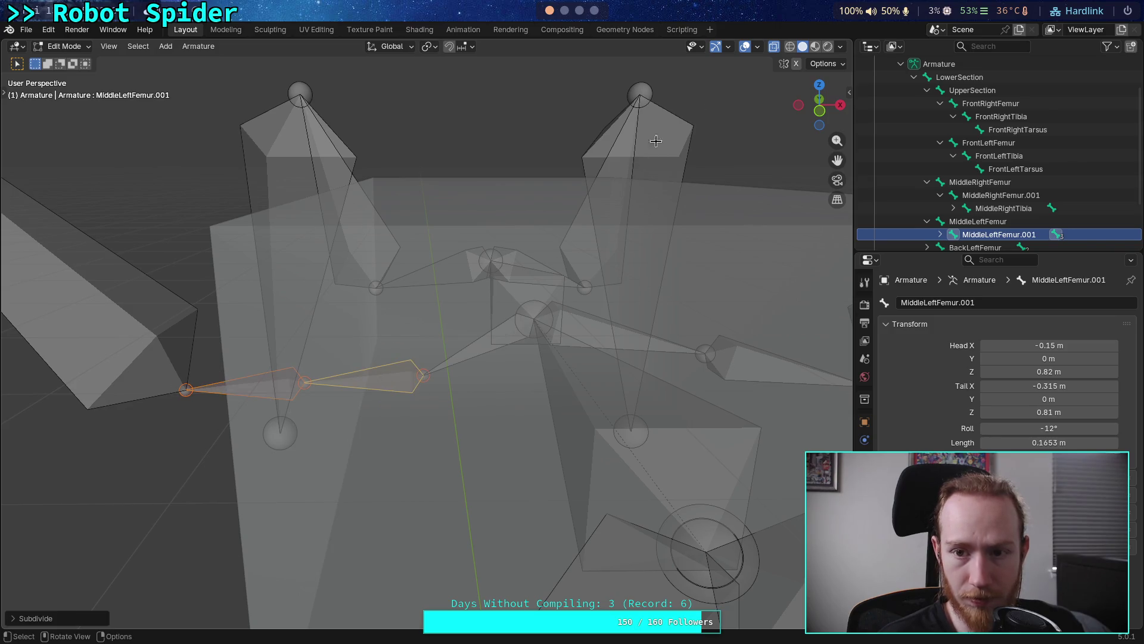
pyautogui.click(820, 112)
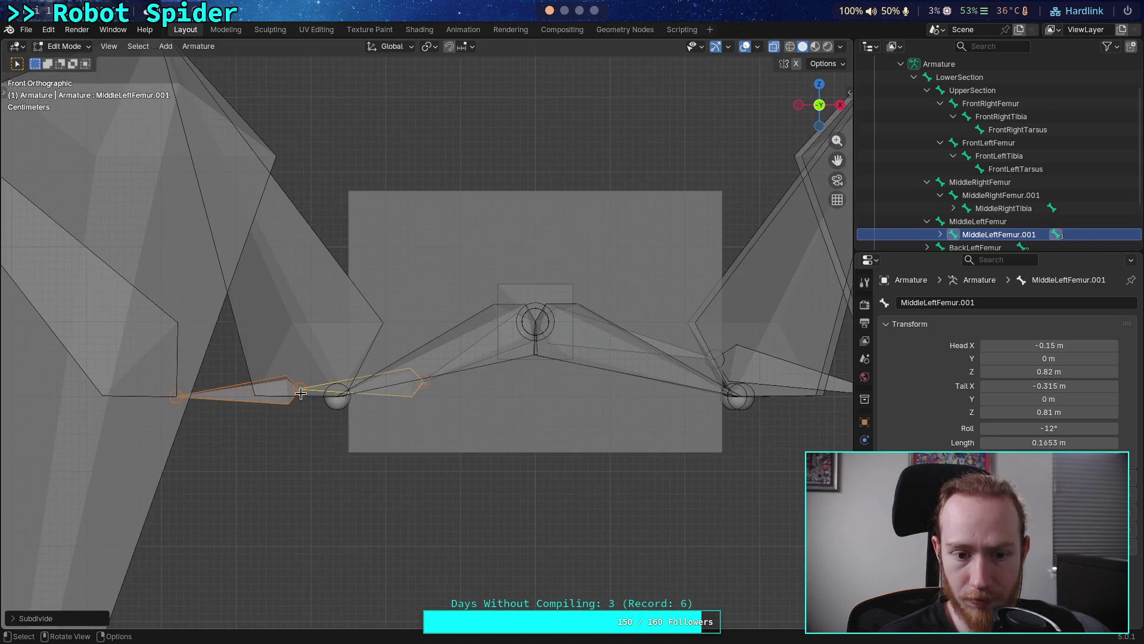
pyautogui.click(303, 387)
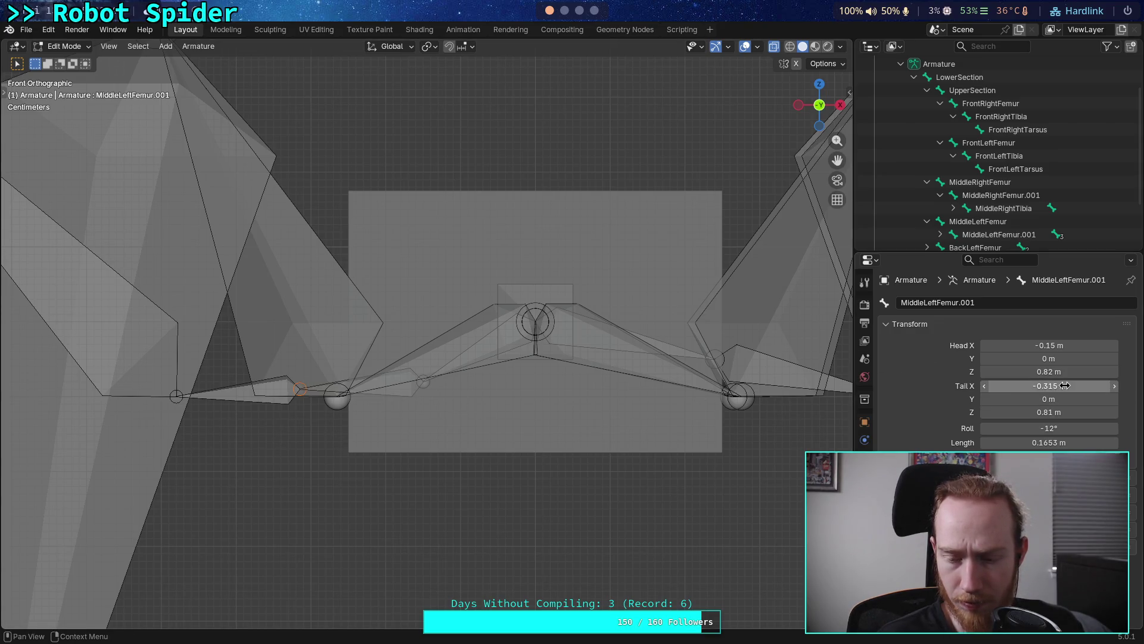
# Set the first piece's Tail X, trying -0.2 and -0.25 before settling on -0.23 m
pyautogui.click(1065, 386)
pyautogui.click(1009, 386)
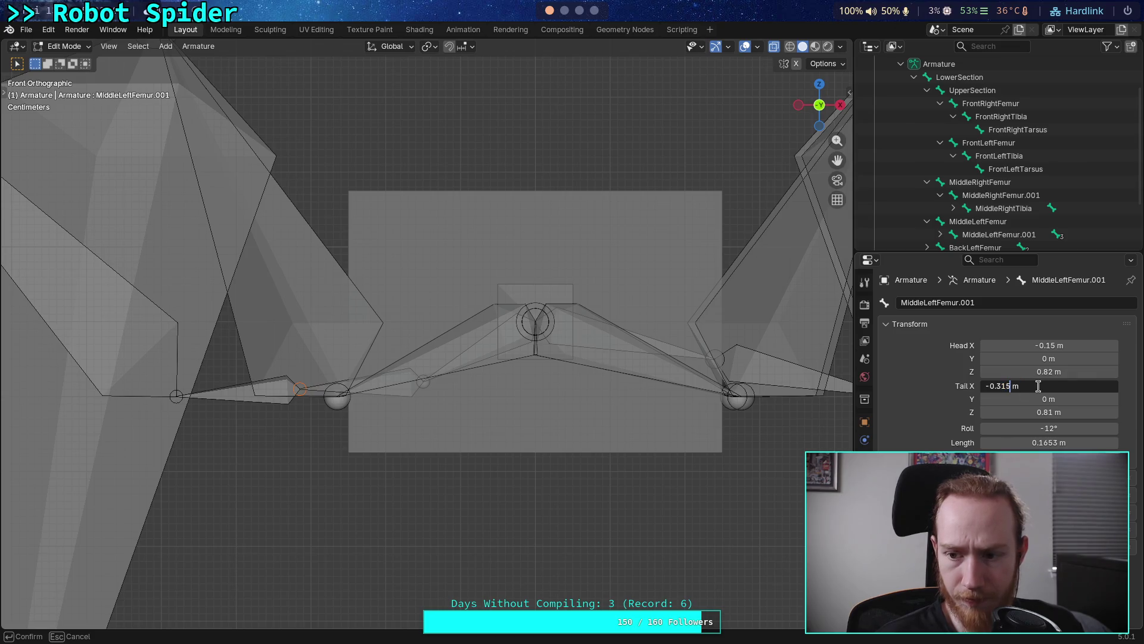
pyautogui.write('2')
pyautogui.press('Return')
pyautogui.click(1049, 386)
pyautogui.click(1003, 386)
pyautogui.press('Return')
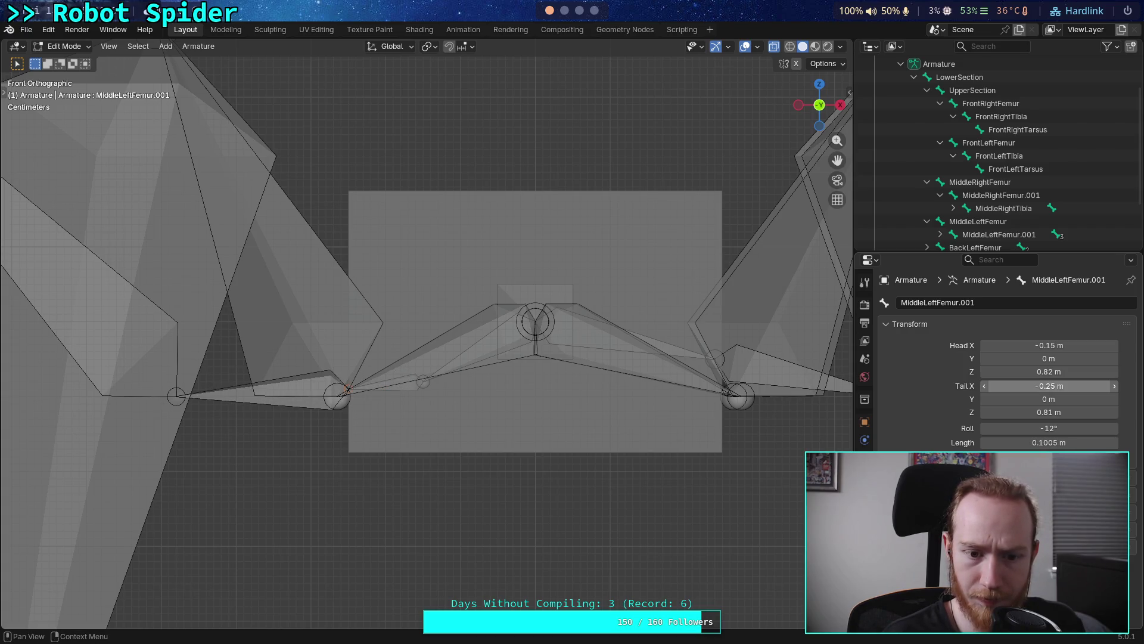
pyautogui.click(1049, 386)
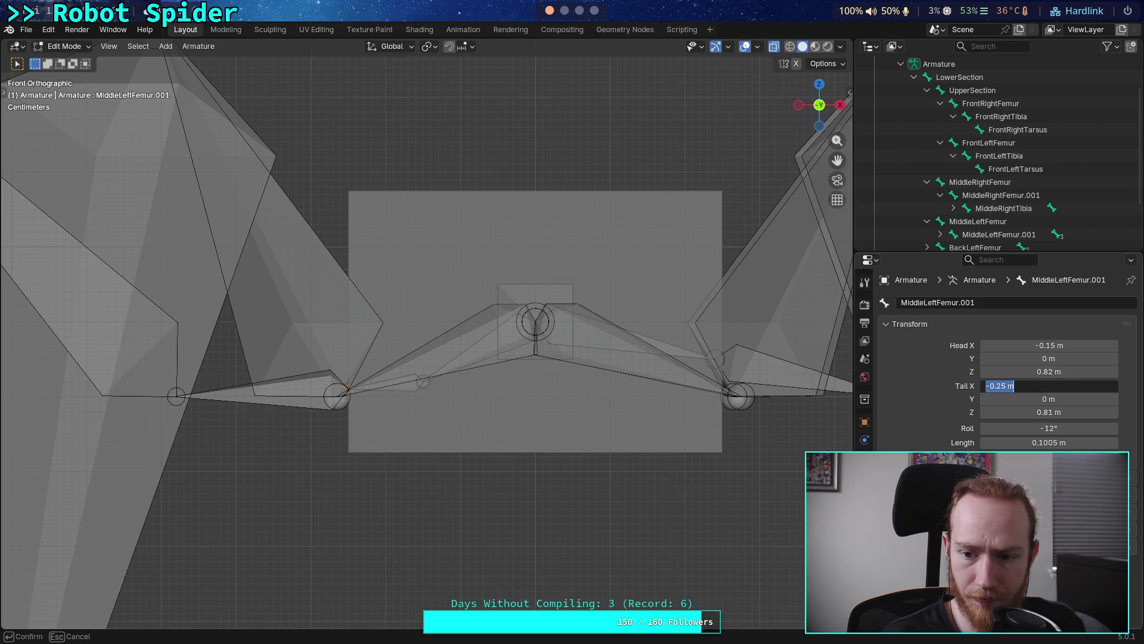
pyautogui.click(1013, 386)
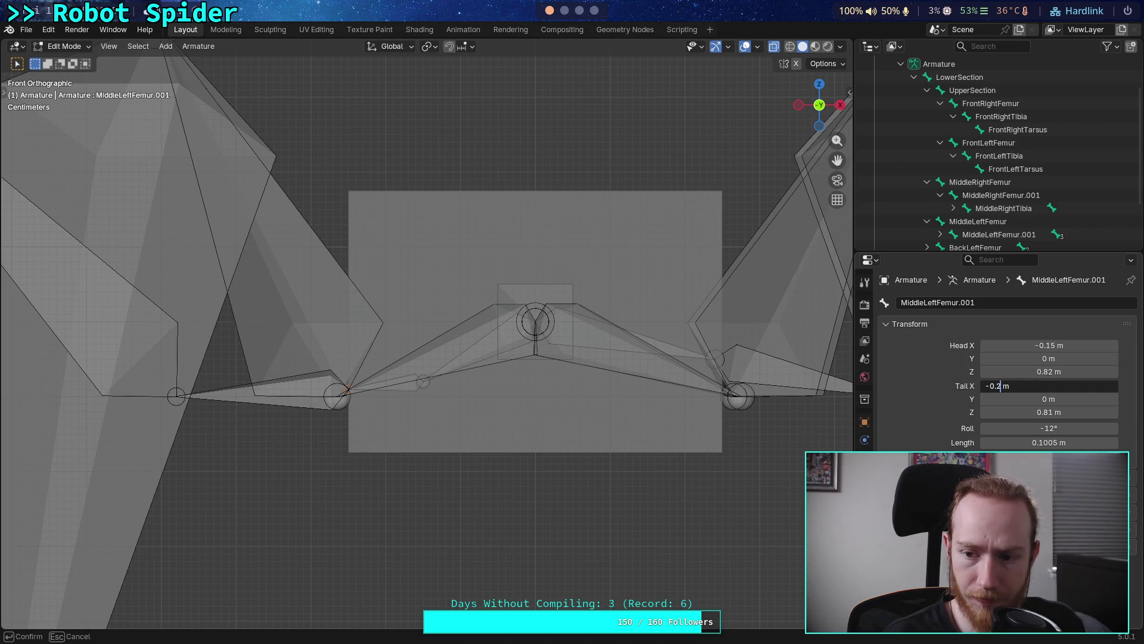
pyautogui.write('3')
pyautogui.press('Return')
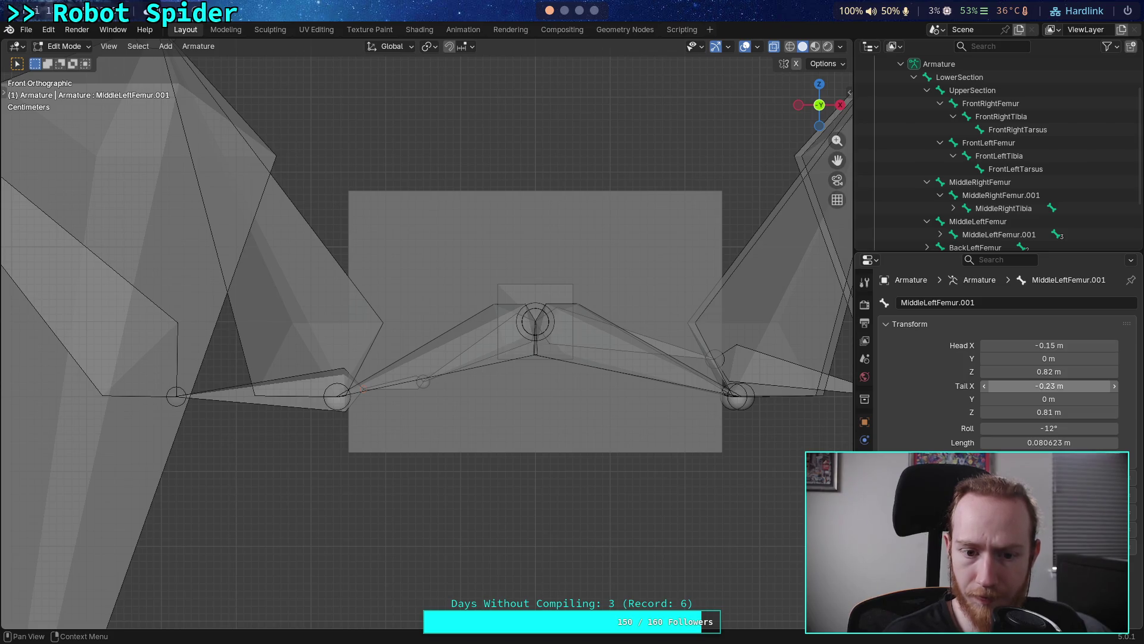
# Set the first piece's Tail Z to 0.82 m so it sits level
pyautogui.press('Up')
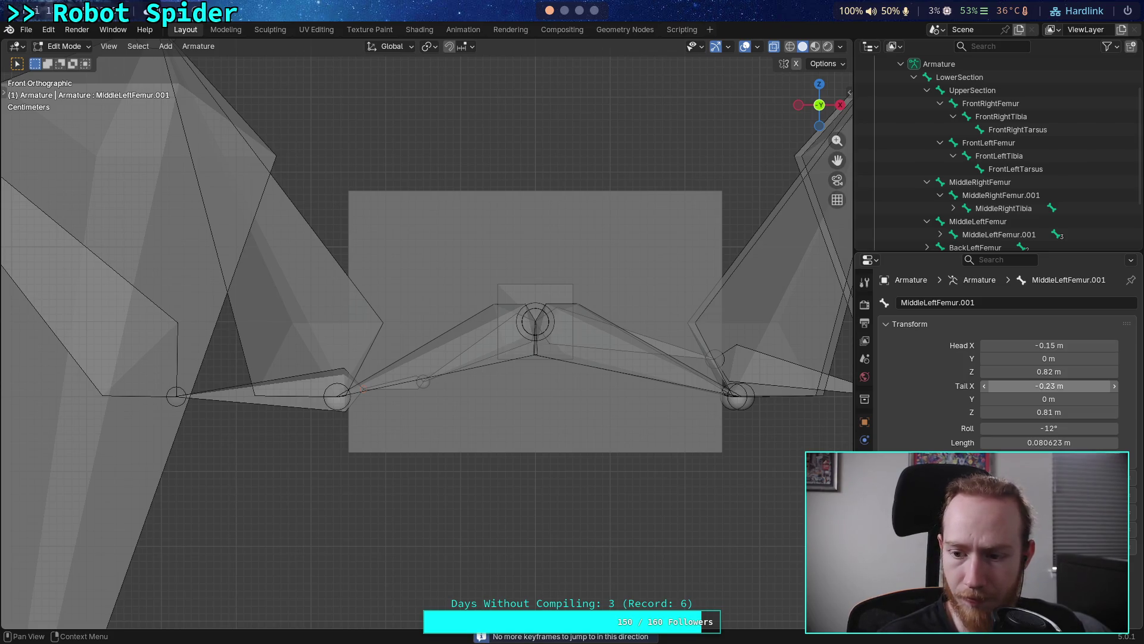
pyautogui.click(1017, 412)
pyautogui.click(1017, 412)
pyautogui.press('Left')
pyautogui.press('Left')
pyautogui.press('Return')
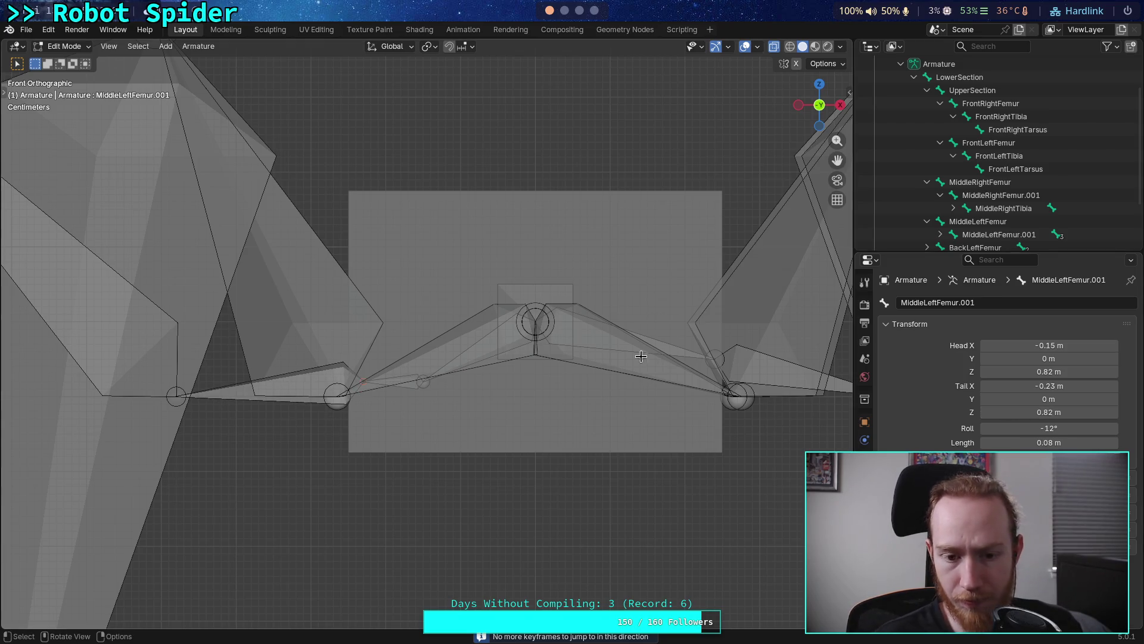
pyautogui.moveTo(530, 339)
pyautogui.mouseDown(button='middle')
pyautogui.moveTo(526, 381)
pyautogui.moveTo(641, 401)
pyautogui.moveTo(654, 391)
pyautogui.moveTo(504, 375)
pyautogui.moveTo(539, 411)
pyautogui.moveTo(401, 375)
pyautogui.mouseUp(button='middle')
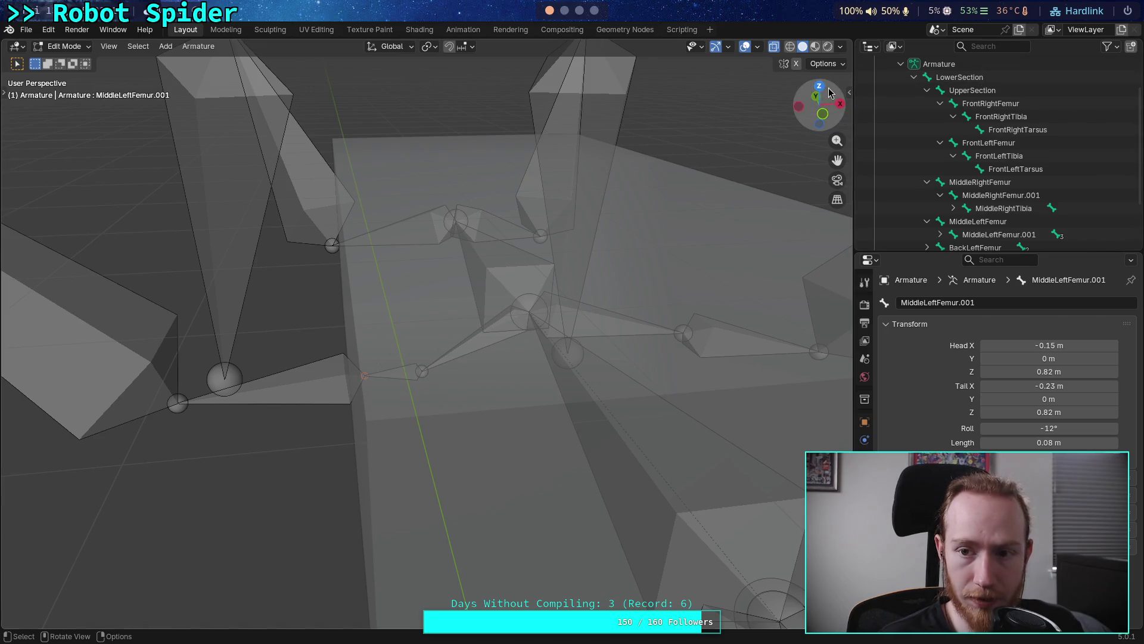
# Check the reshaped leg from a frontal angle and save big_crawler.blend
pyautogui.scroll(-3, 411, 334)
pyautogui.moveTo(413, 347)
pyautogui.mouseDown(button='middle')
pyautogui.moveTo(383, 312)
pyautogui.moveTo(395, 345)
pyautogui.moveTo(527, 331)
pyautogui.moveTo(537, 357)
pyautogui.mouseUp(button='middle')
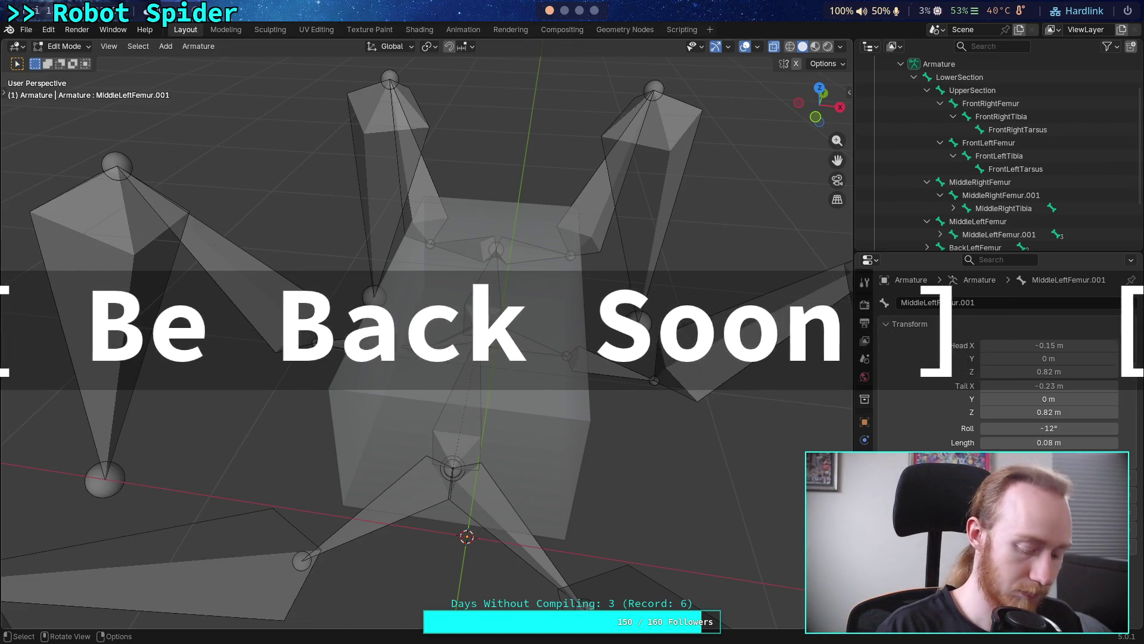
pyautogui.hotkey('ctrl', 's')
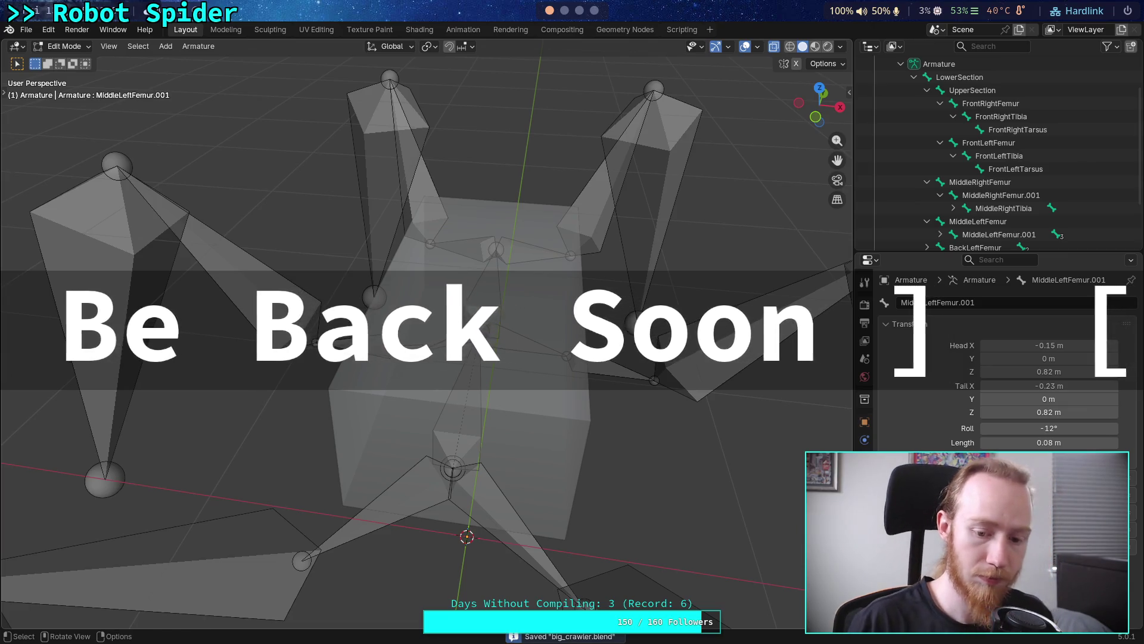